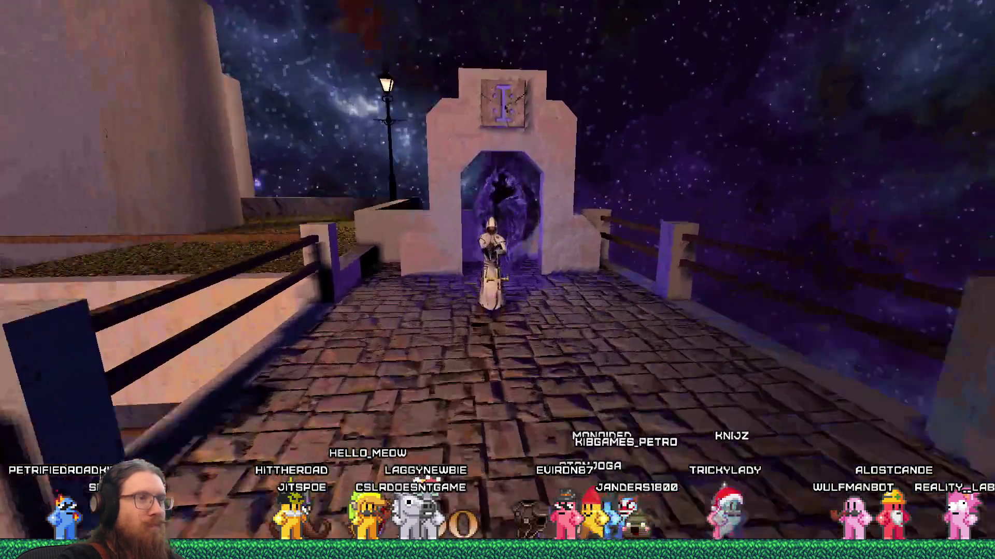
- Shoot the hooded figure and cross the courtyard, archway and stairs into the purple portal
left_click(498, 280)
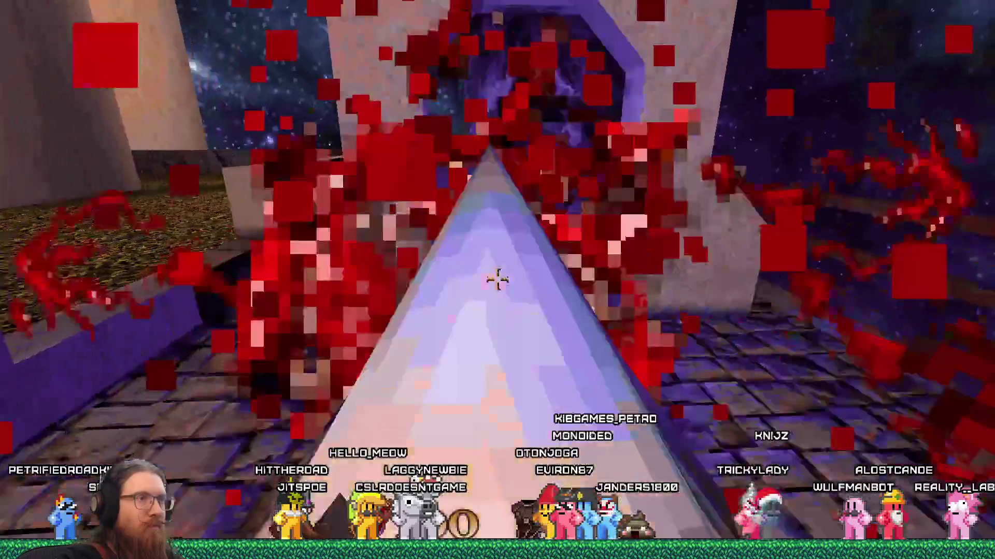
key("w")
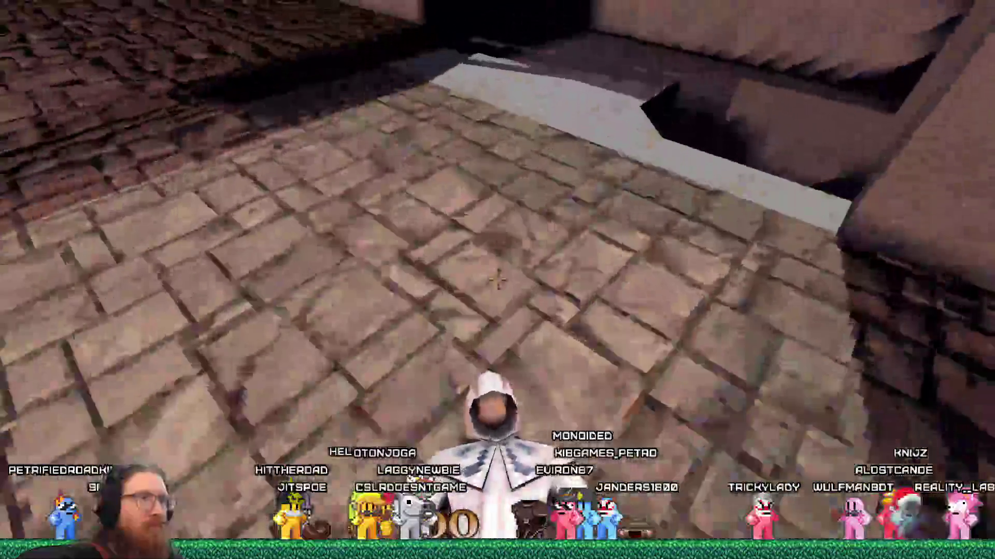
left_click(498, 280)
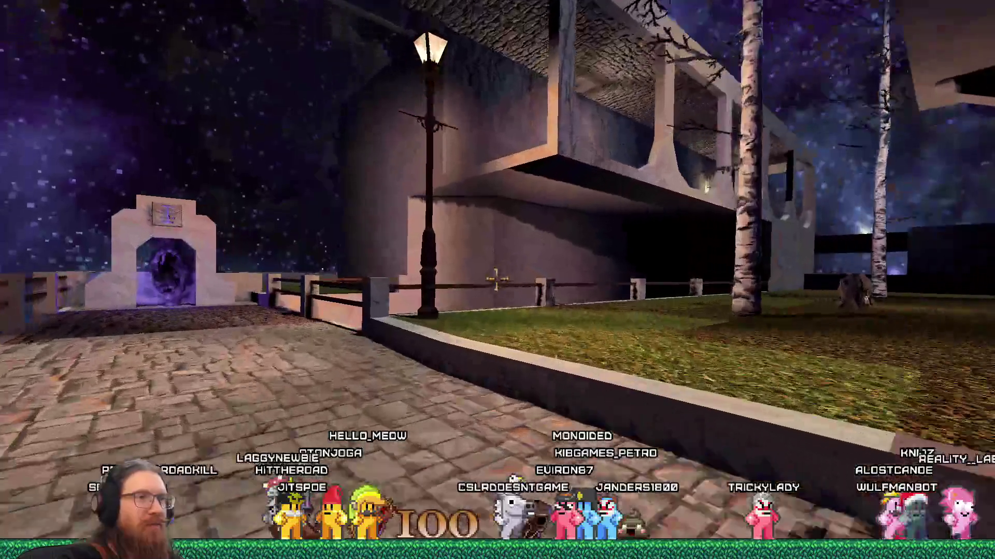
key("w")
key("w")
key("w")
key("w")
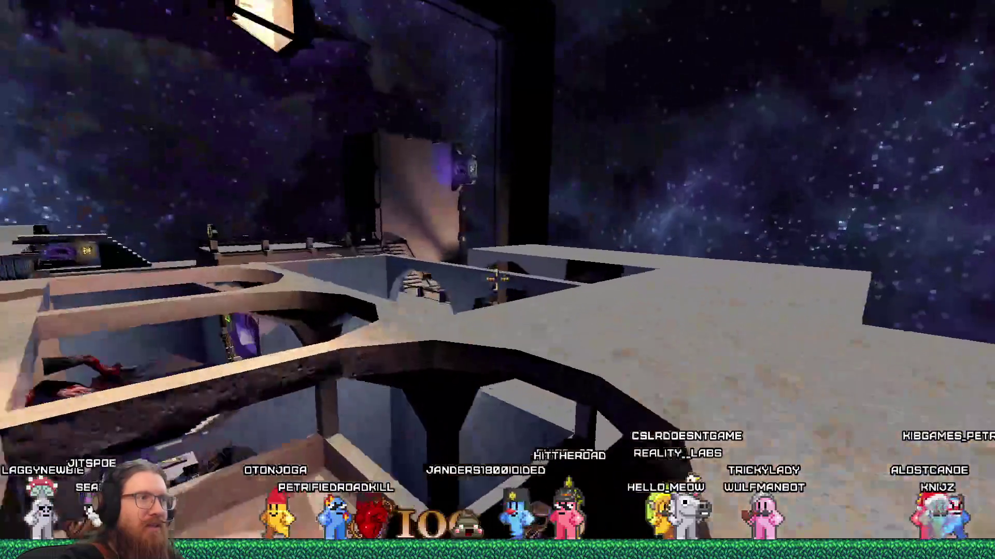
key("w")
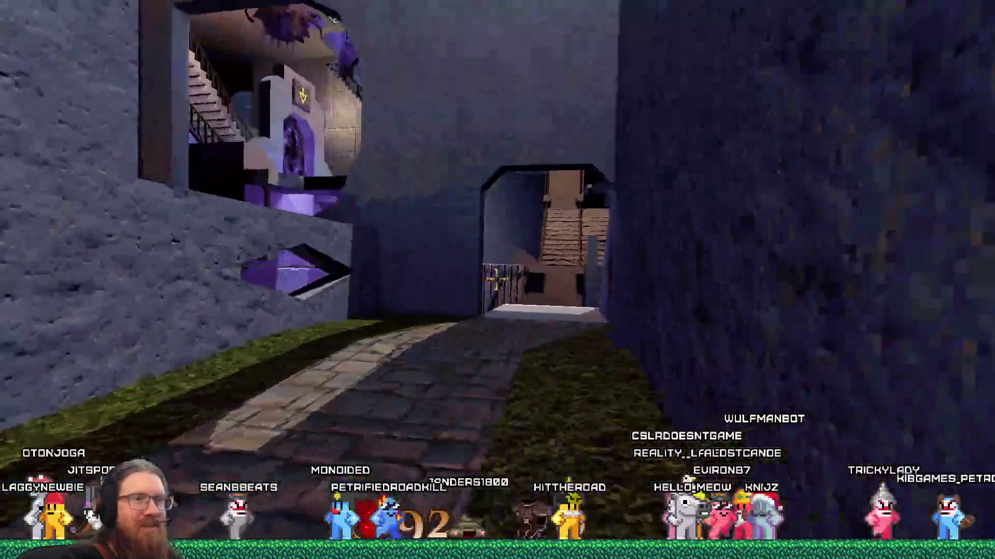
key("w")
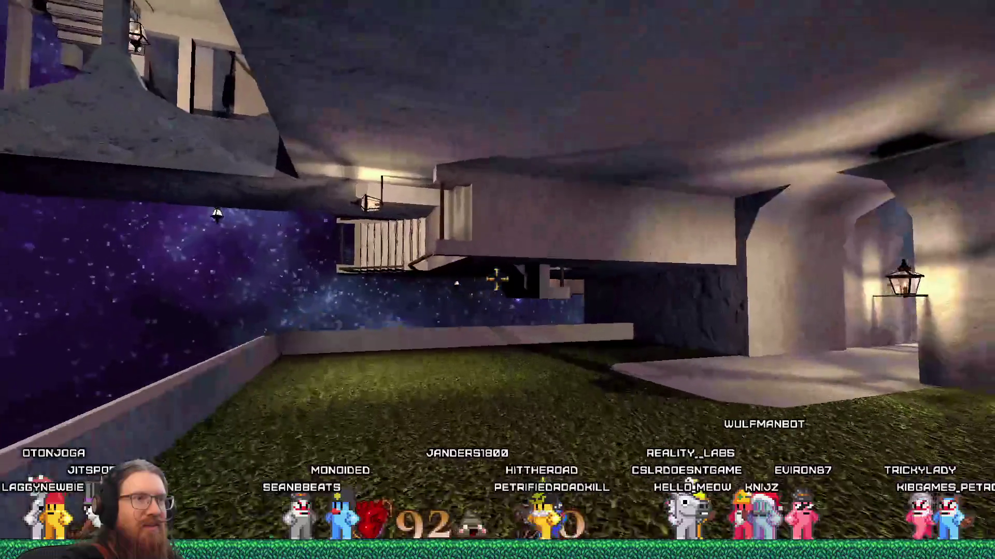
key("w")
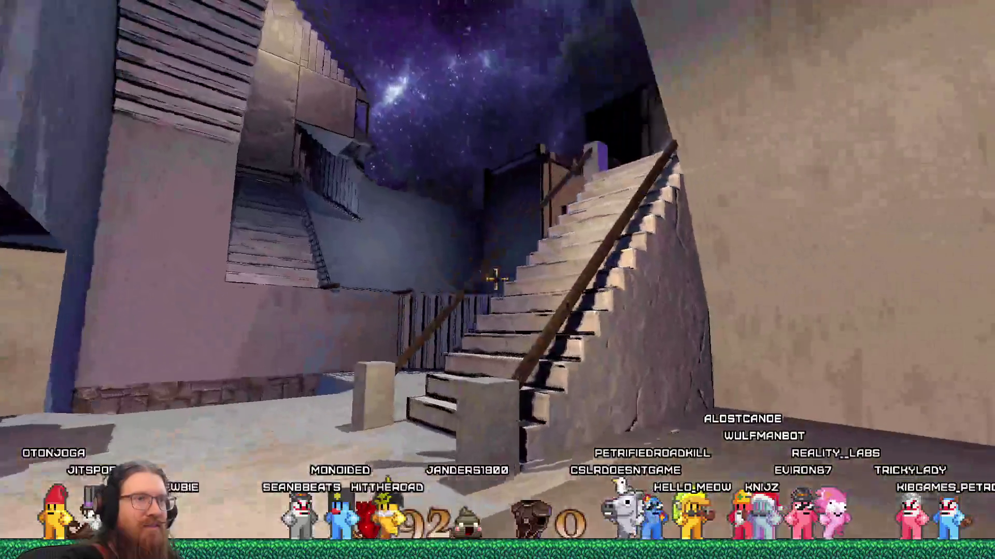
- Travel past the railing and portal gate, up the dark stairway, and pick up the weapon
key("w")
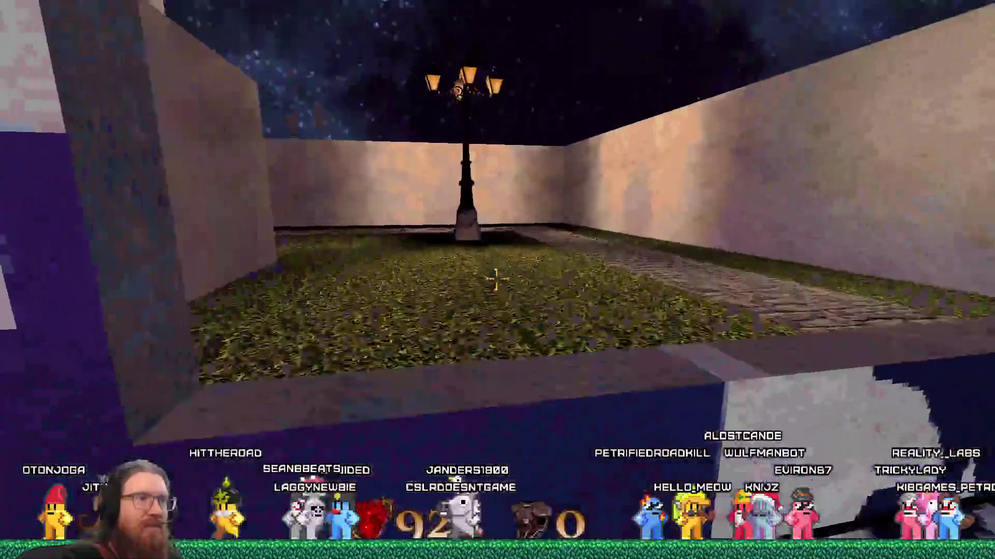
key("w")
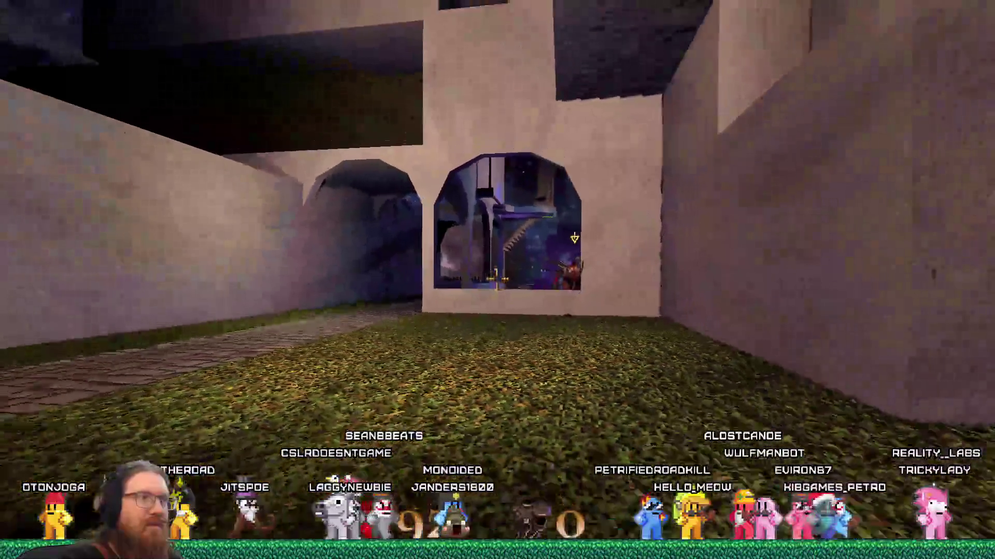
key("w")
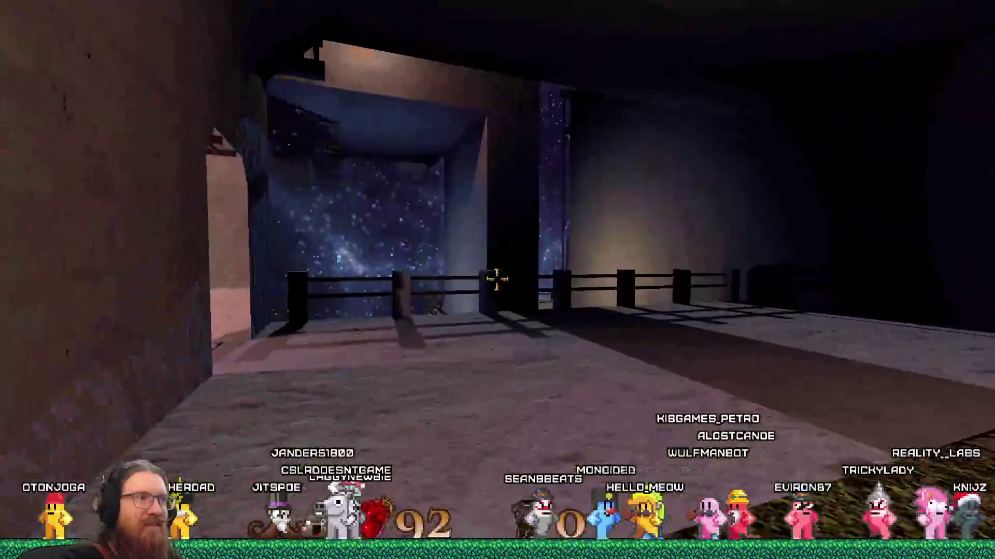
key("w")
key("w")
key("w")
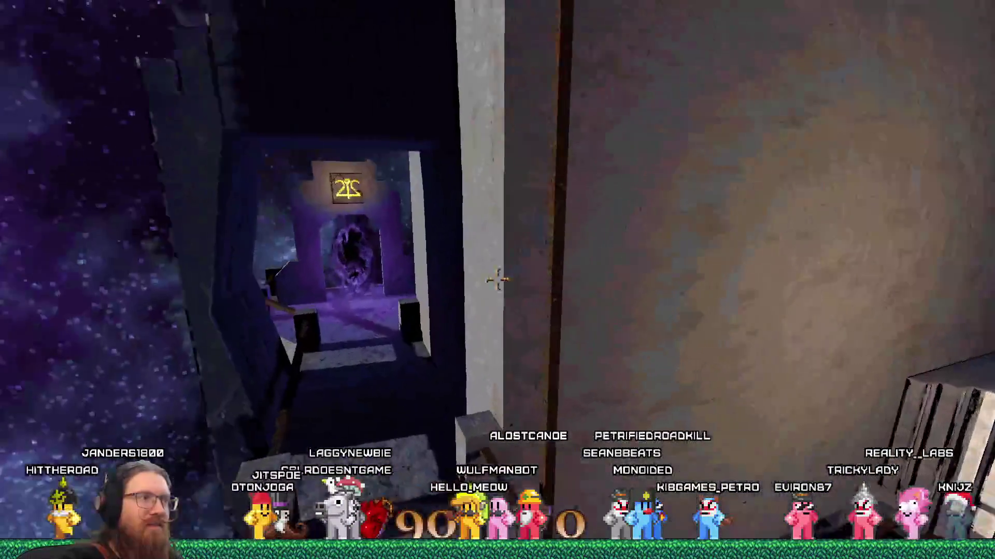
key("w")
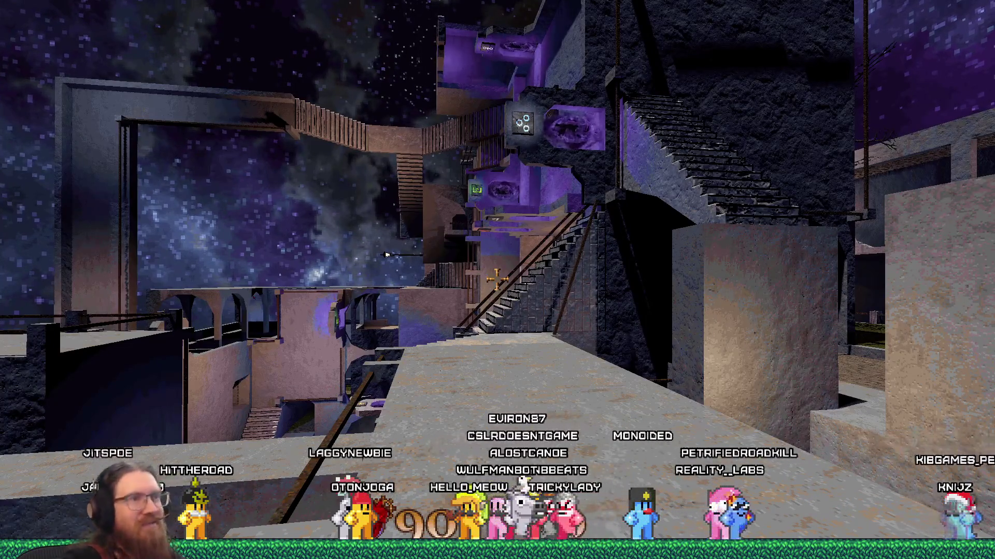
key("w")
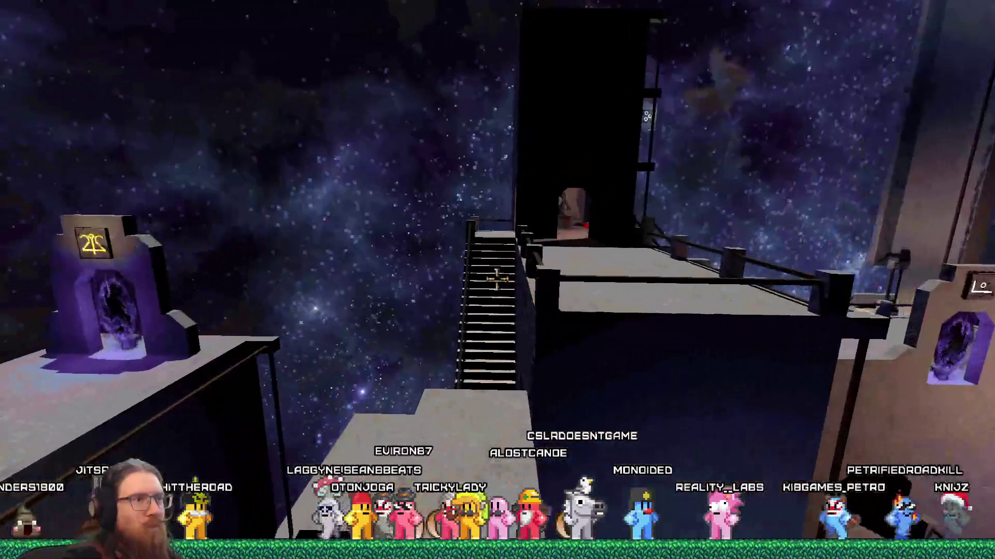
key("w")
key("w")
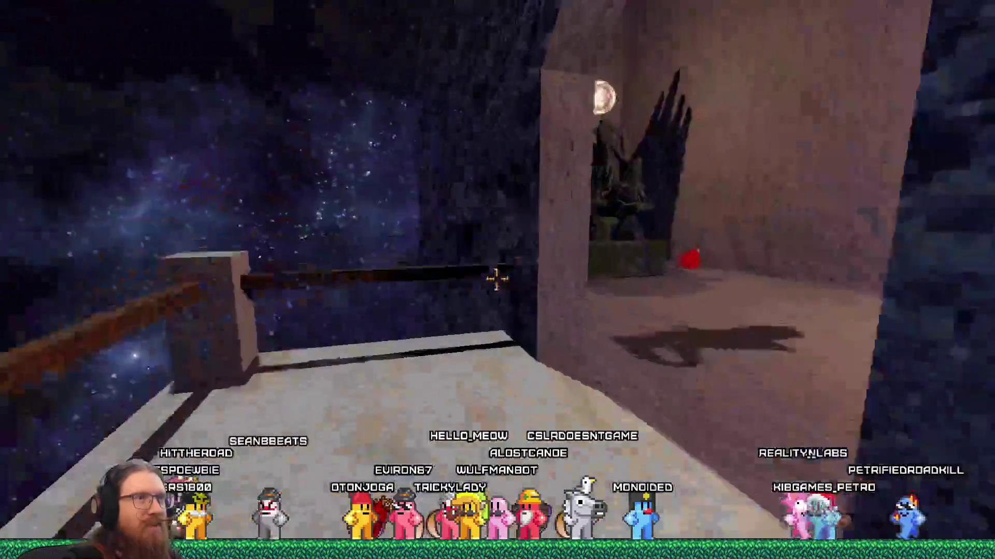
key("w")
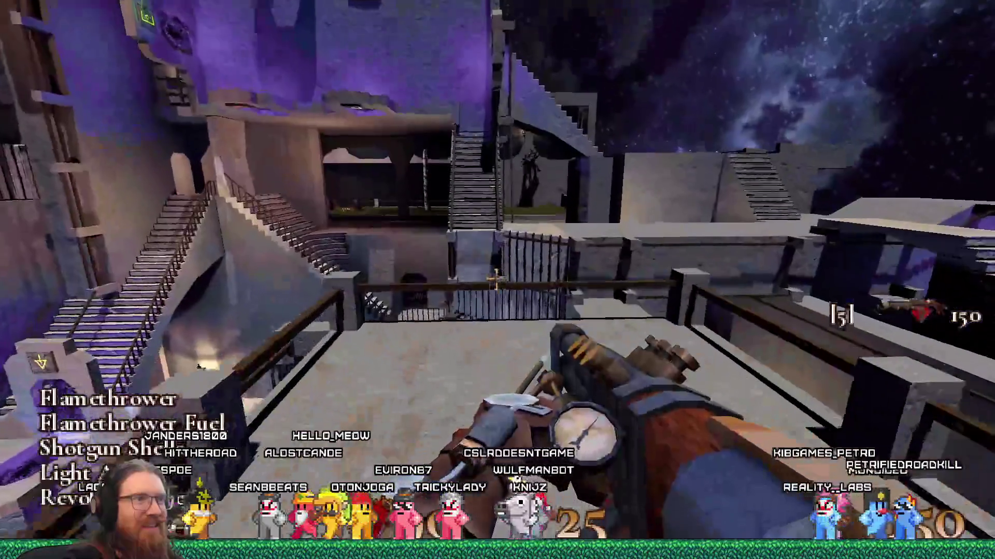
- Fire while climbing the staircase, then pass through the portal archways into the next area
left_click_drag(497, 280, 497, 281)
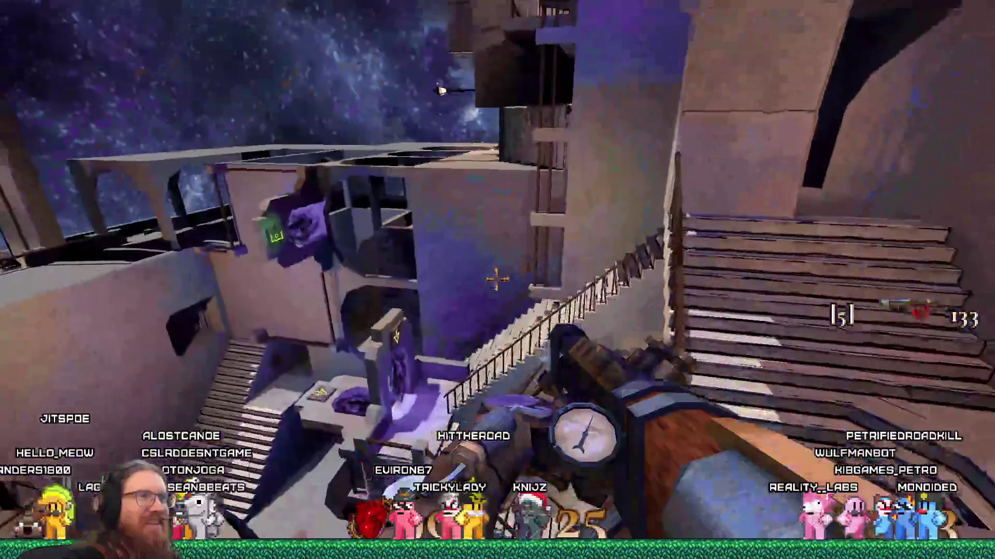
key("w")
left_click(497, 281)
key("w")
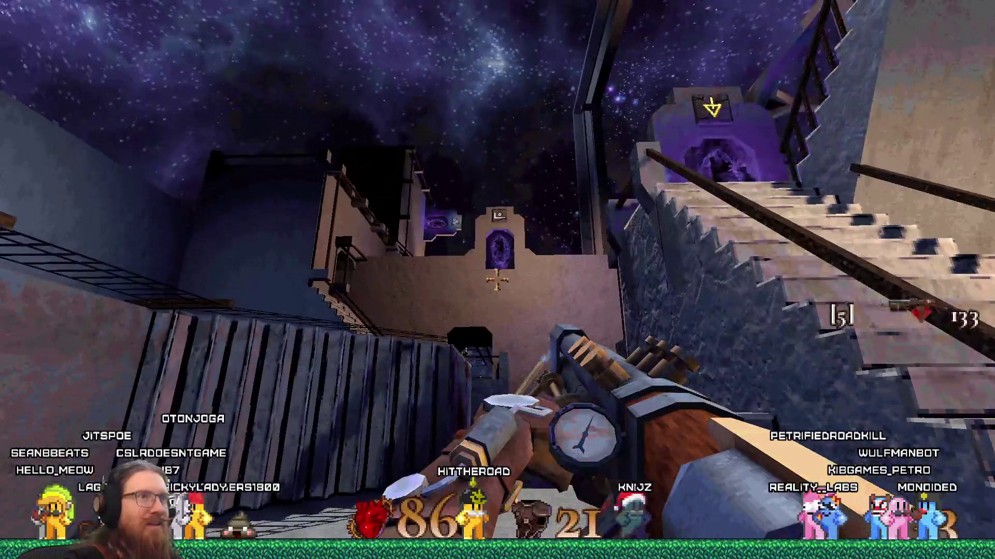
key("w")
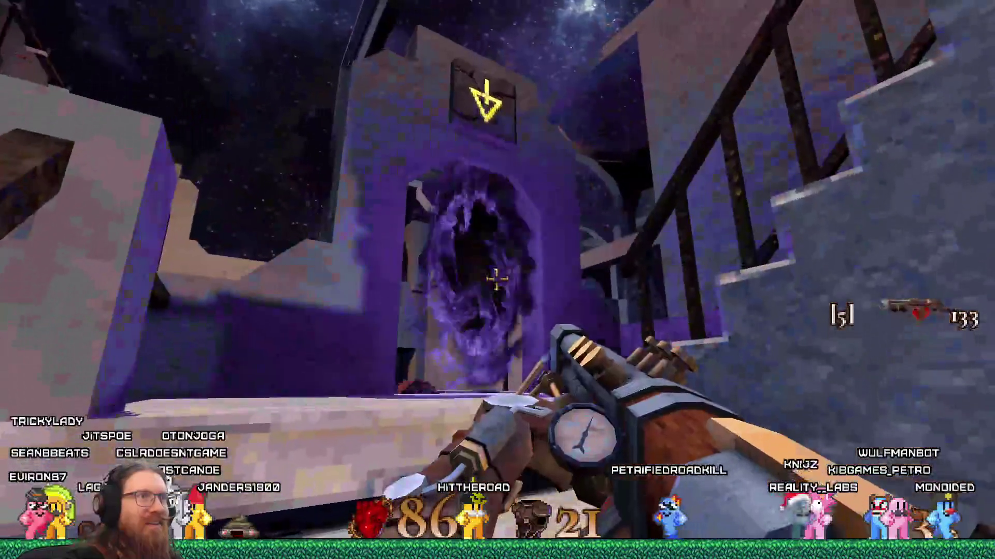
left_click(497, 280)
key("w")
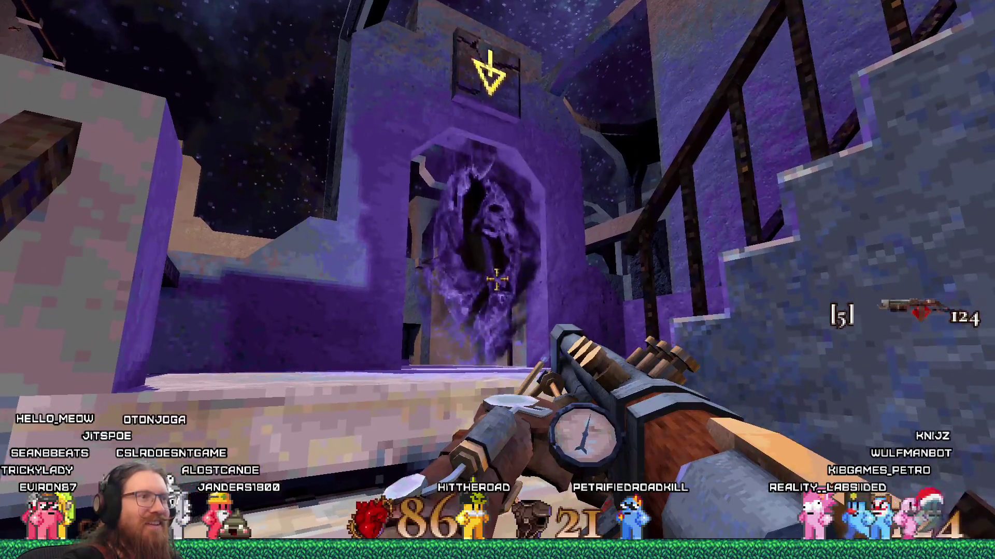
key("w")
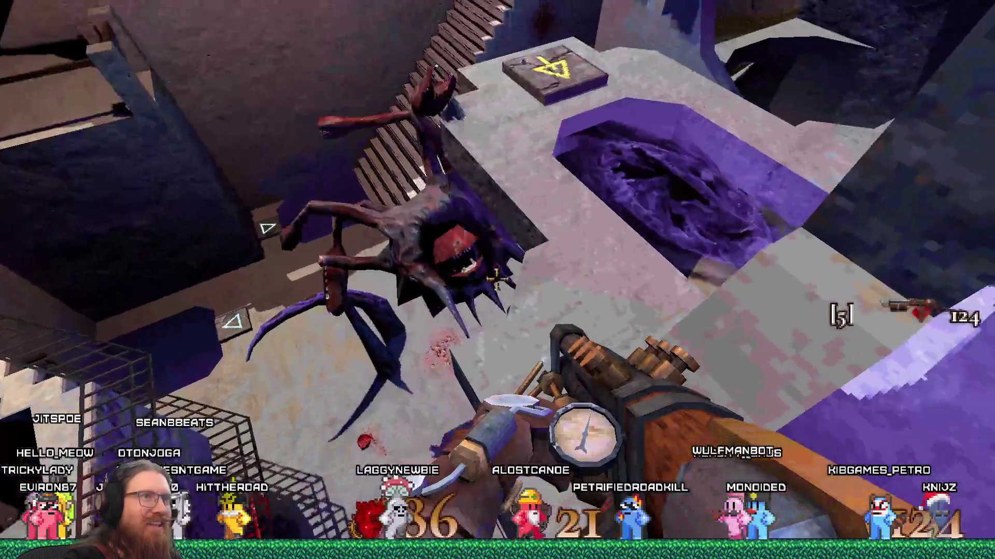
key("w")
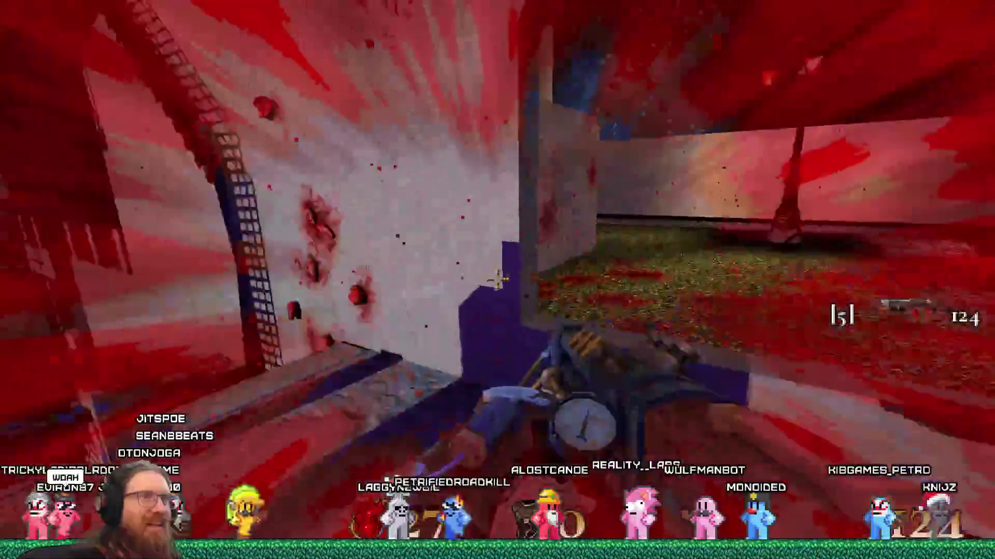
- Fight the burning enemy and the red enemy around the arches and pillar
left_click(497, 280)
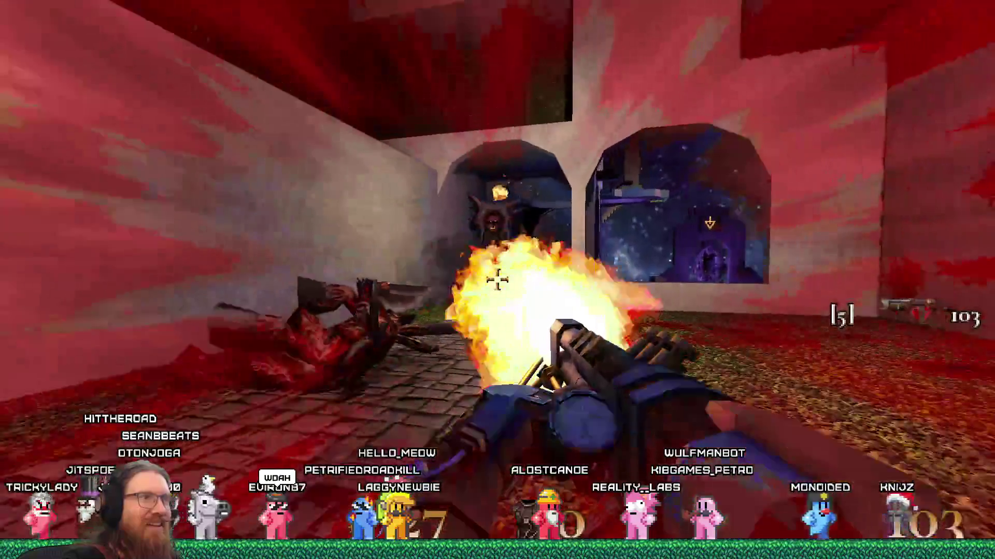
left_click(498, 280)
key("w")
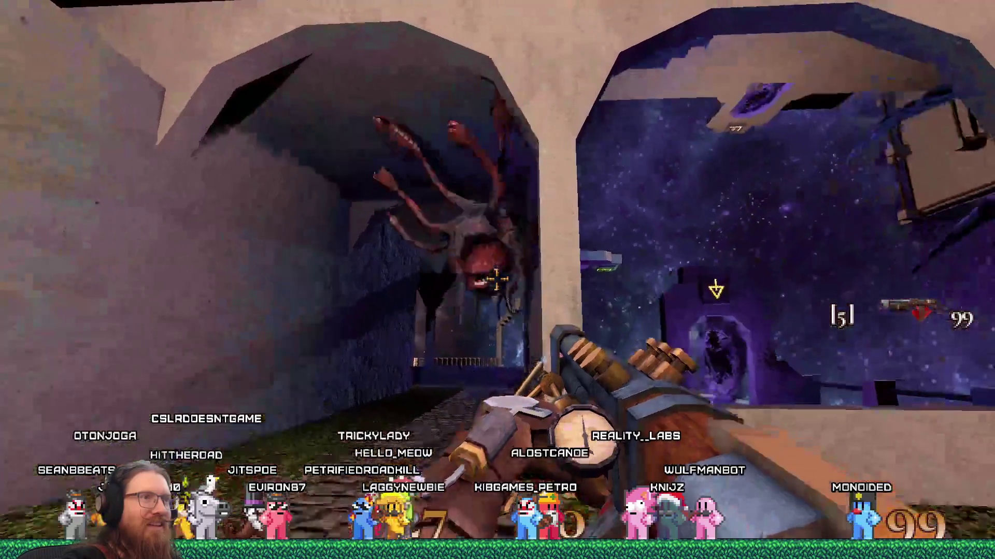
left_click(497, 279)
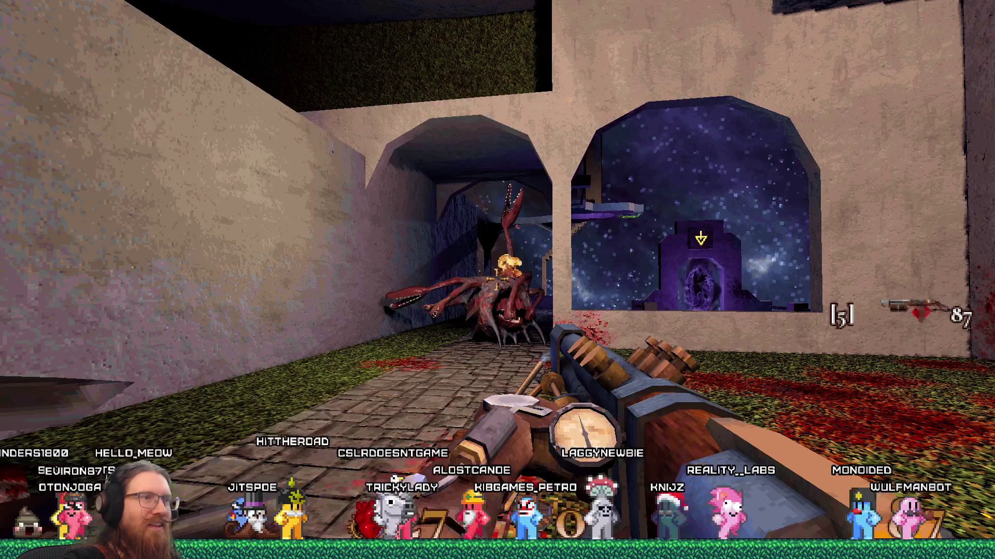
key("w")
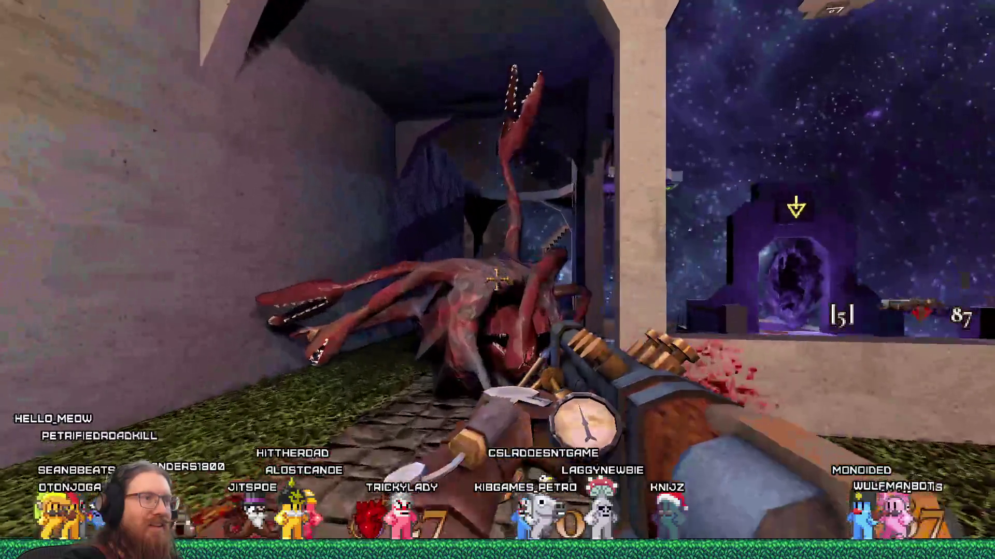
key("w")
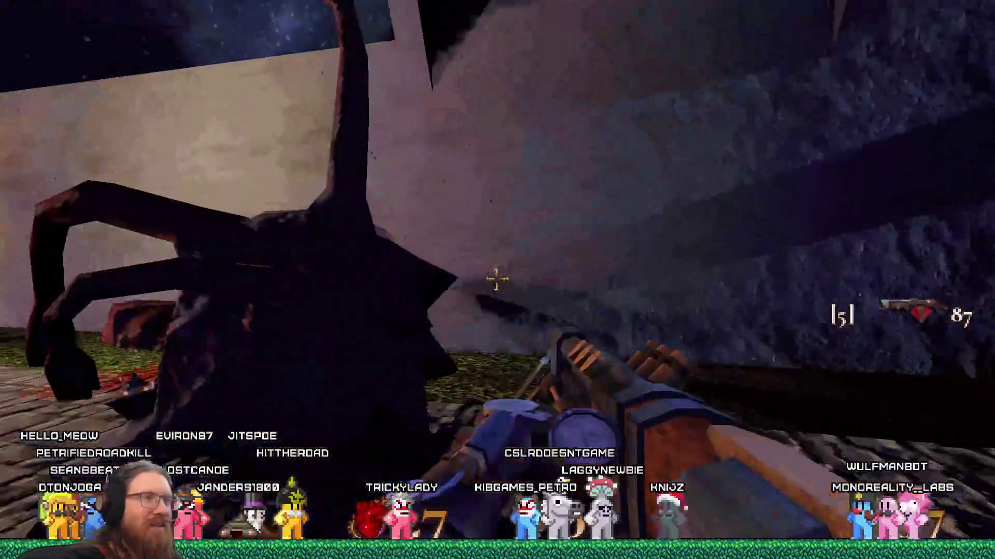
key("w")
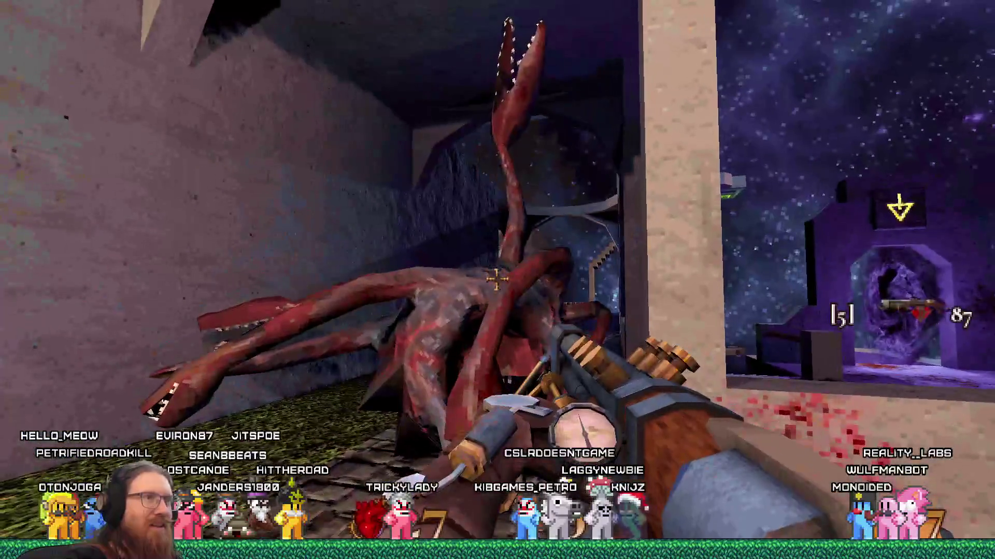
key("s")
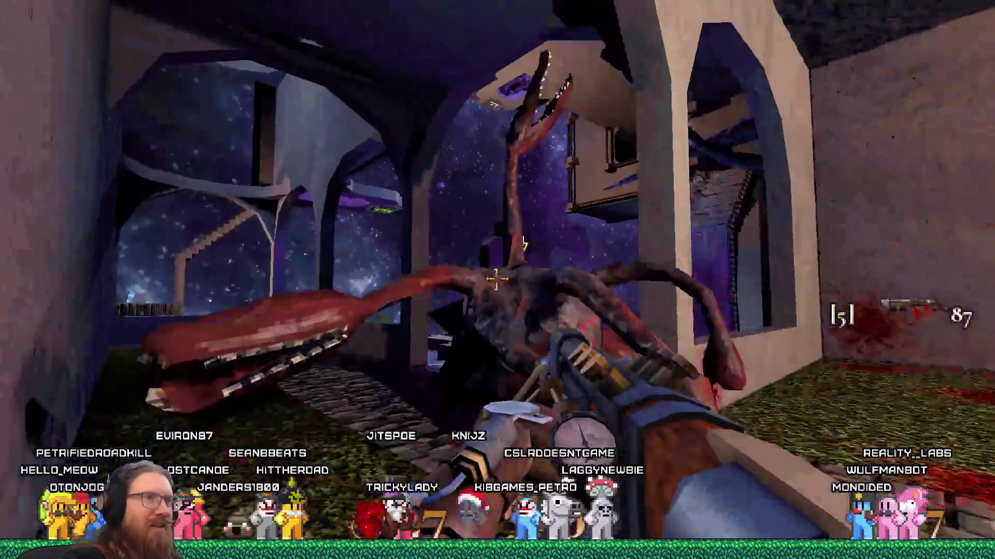
left_click(496, 280)
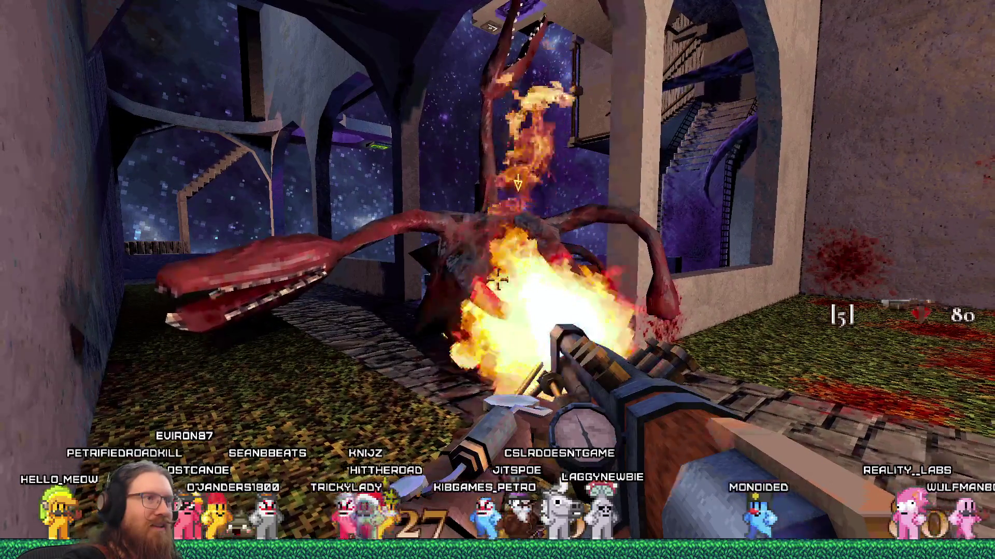
- Retreat down the corridor, then close in and shoot the burning monster until it dies
mouse_move(496, 280)
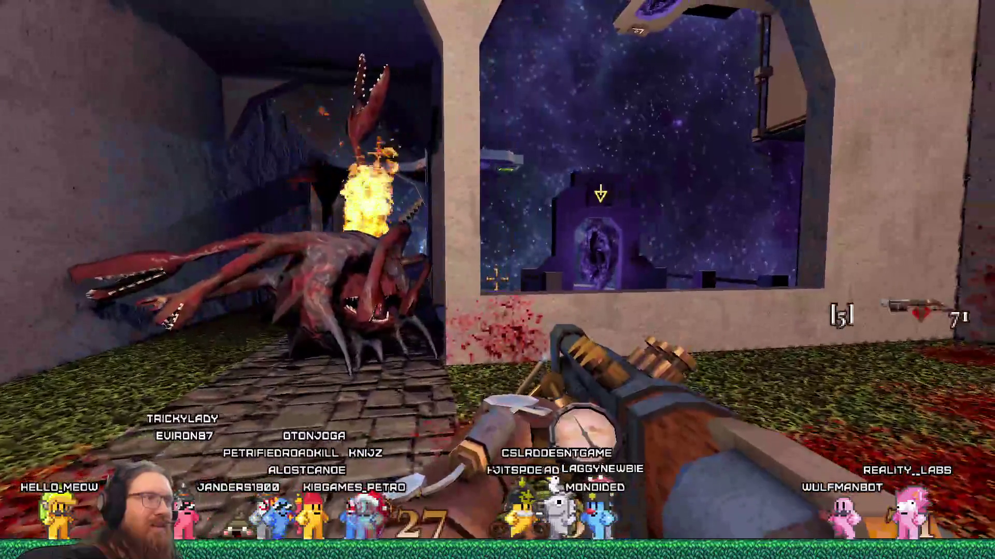
key("w")
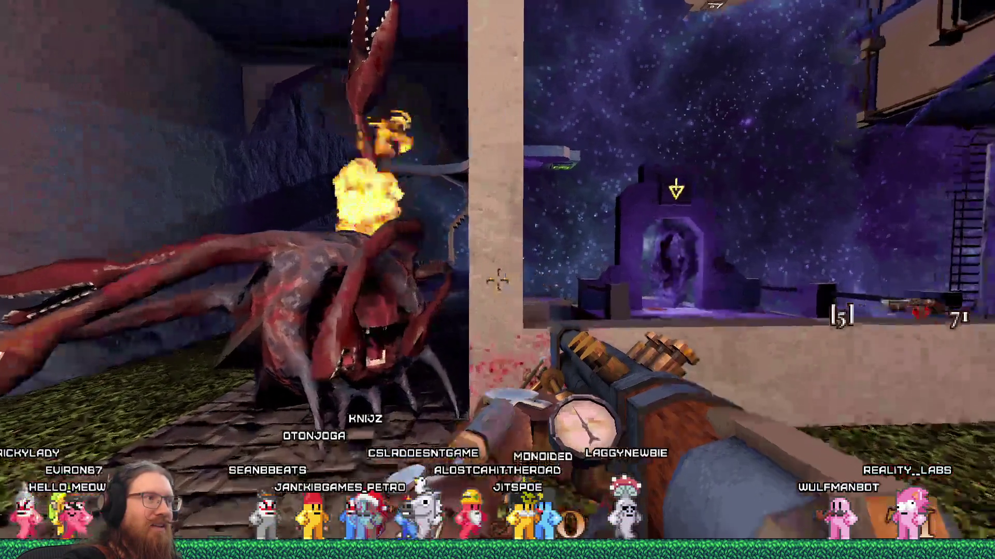
key("s")
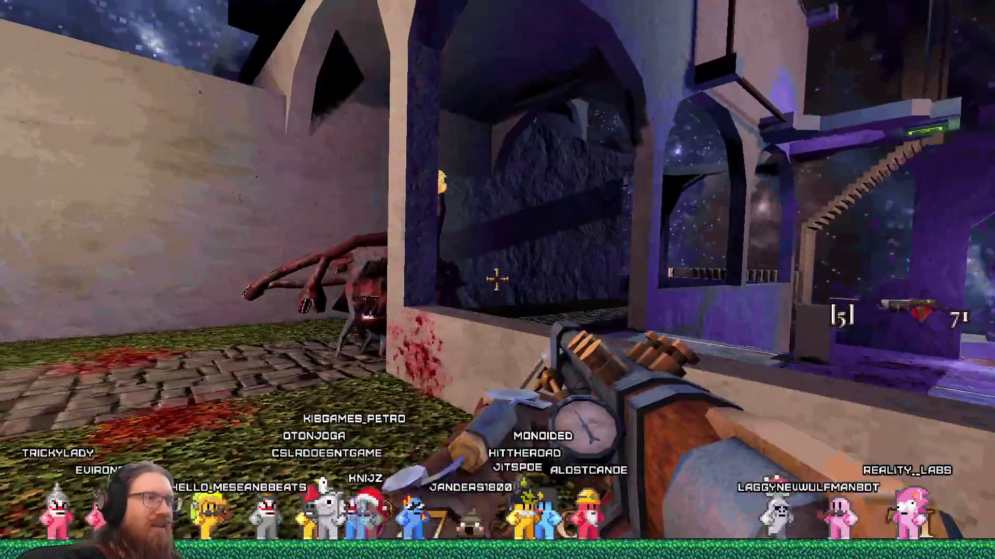
key("s")
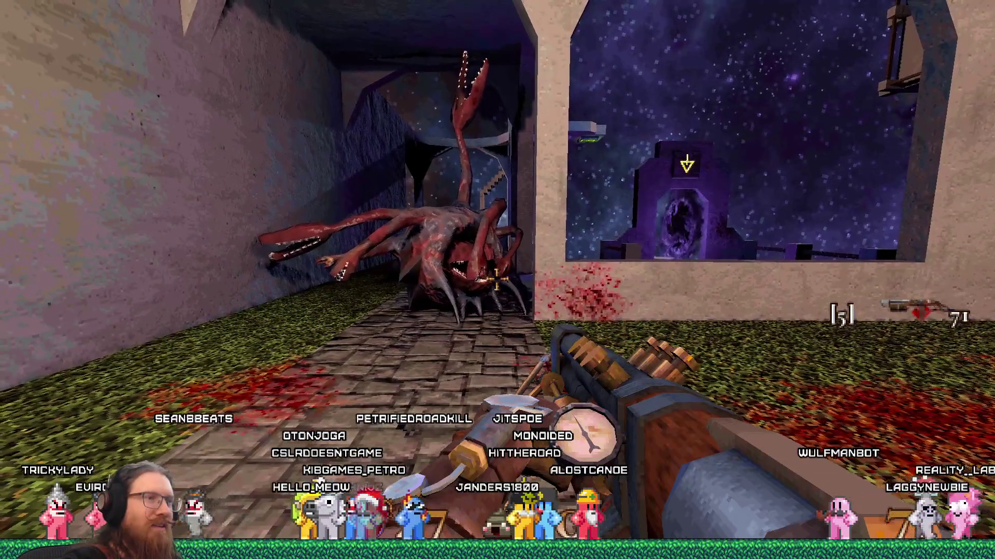
key("w")
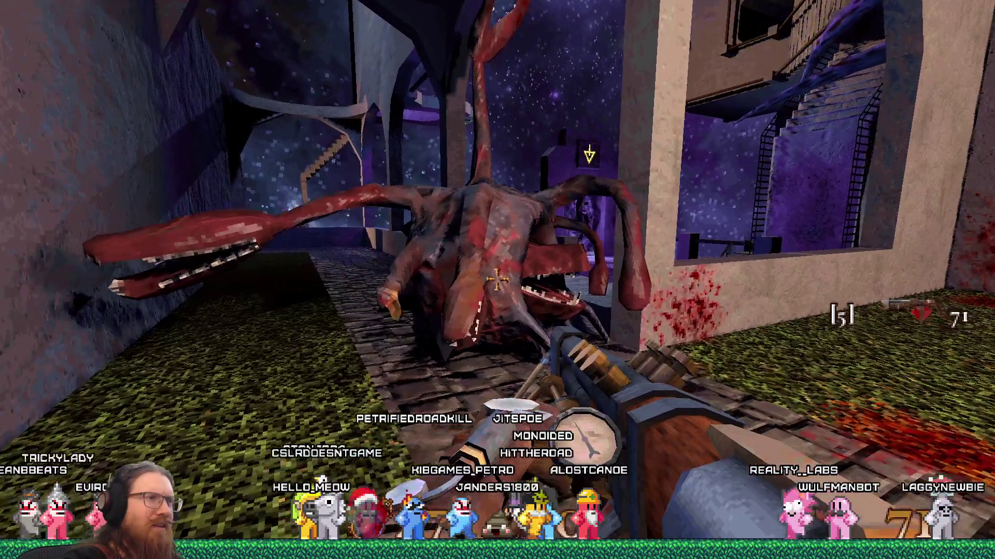
left_click(497, 279)
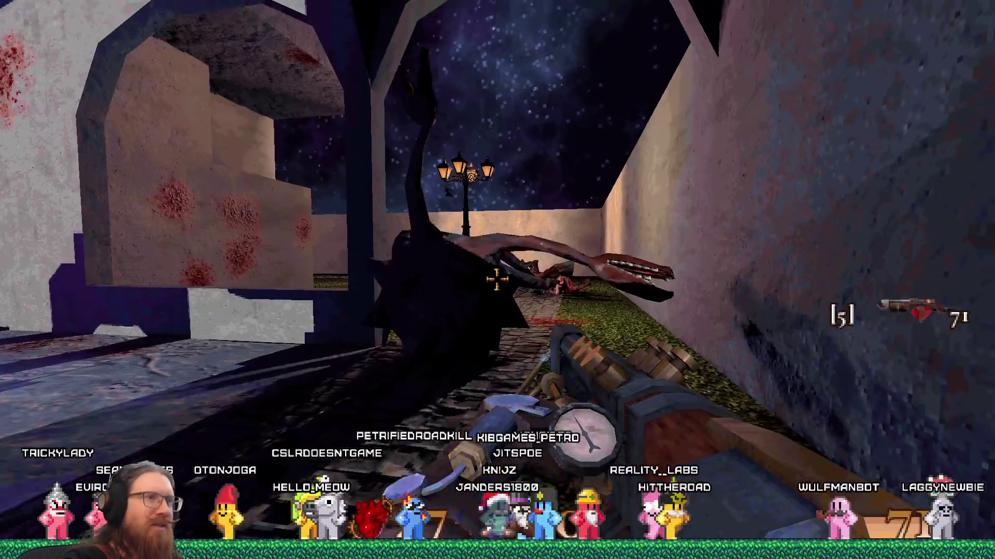
left_click(498, 280)
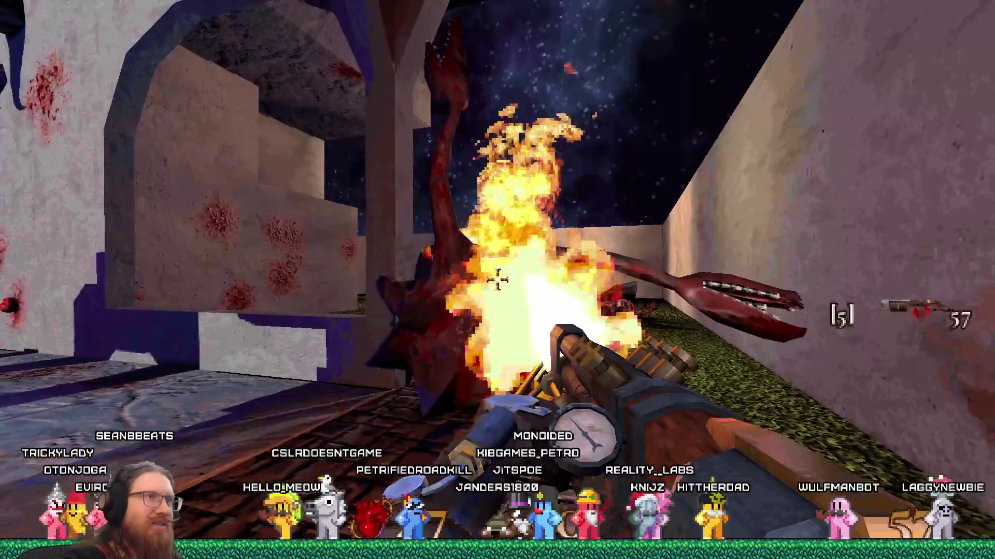
left_click(498, 279)
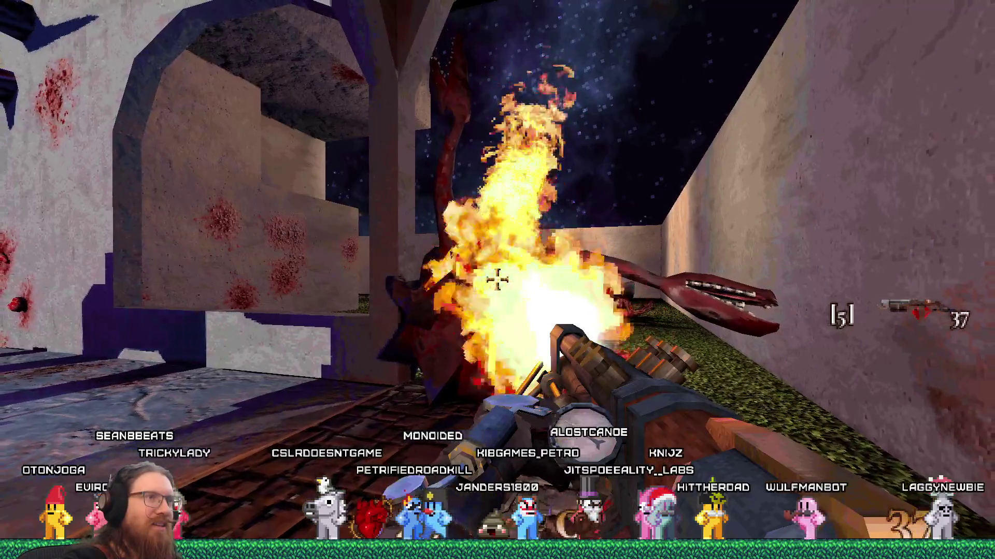
left_click(497, 280)
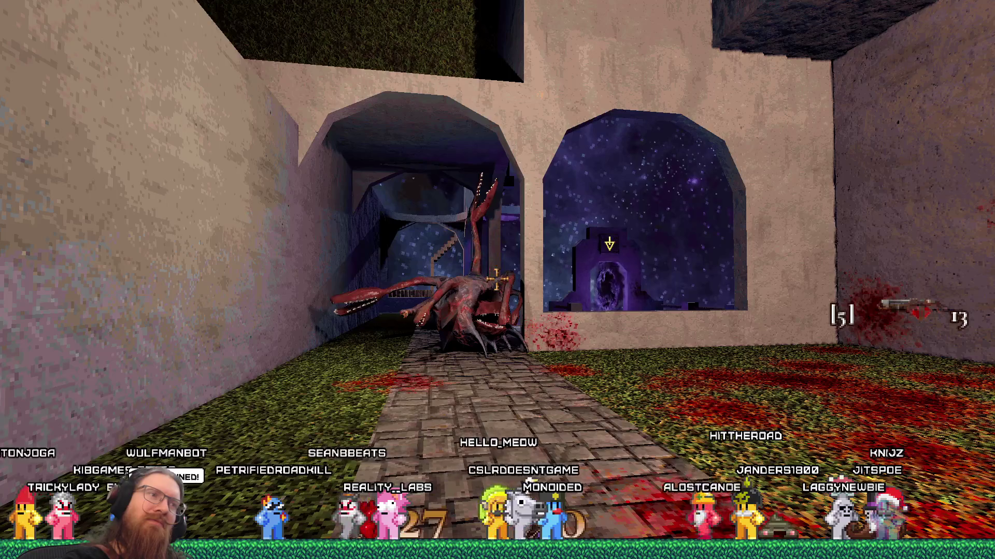
- Reach the starry portal courtyard, enter the ♀ portal, and walk off the stone walkway
key("w")
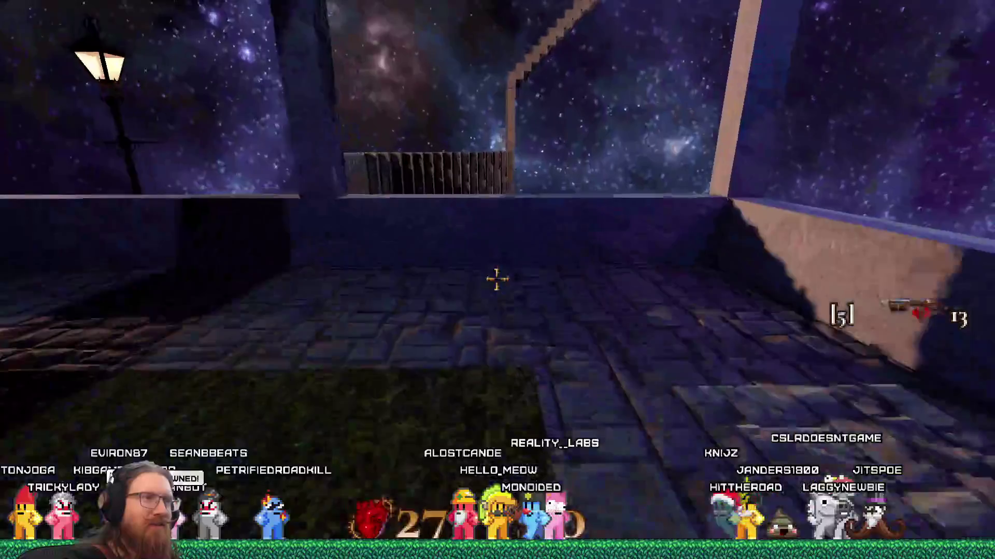
key("w")
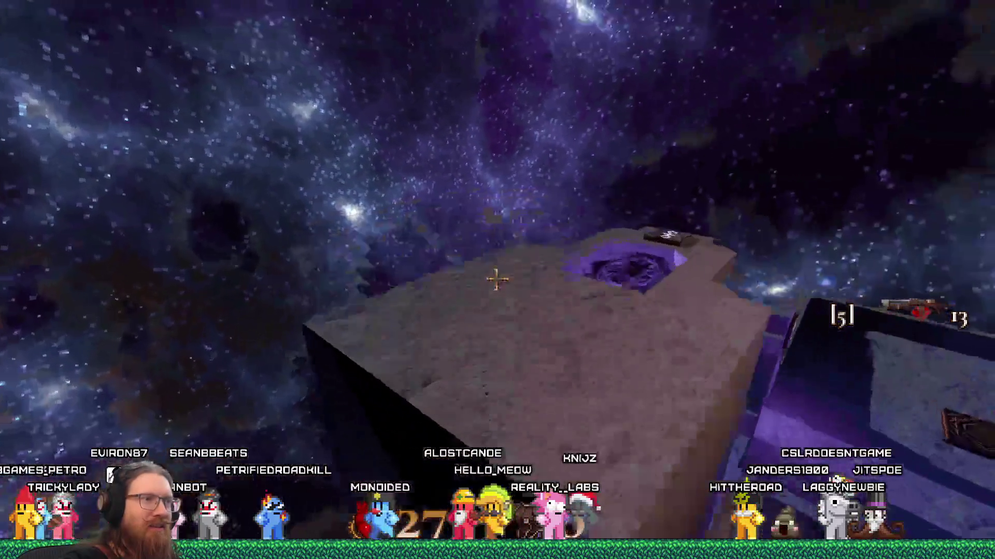
key("w")
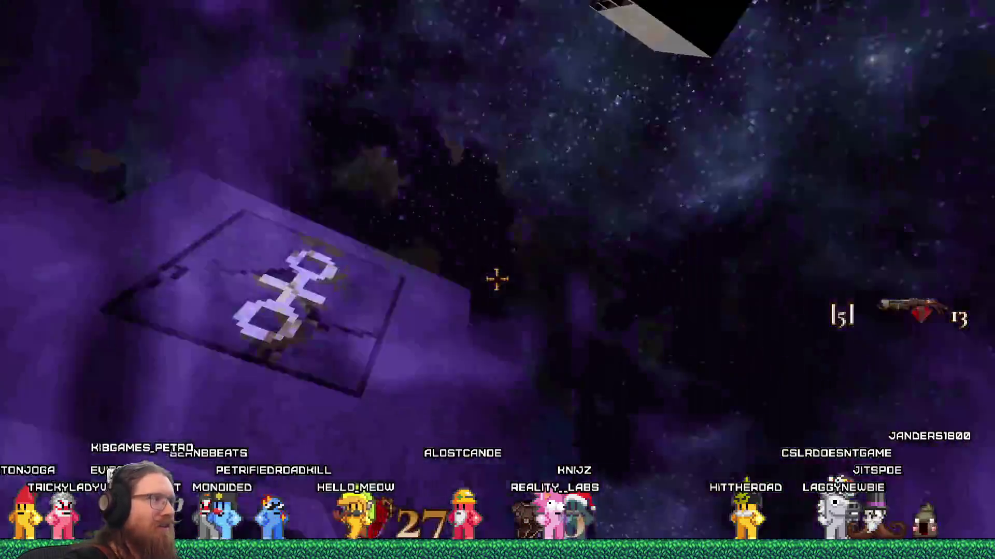
key("w")
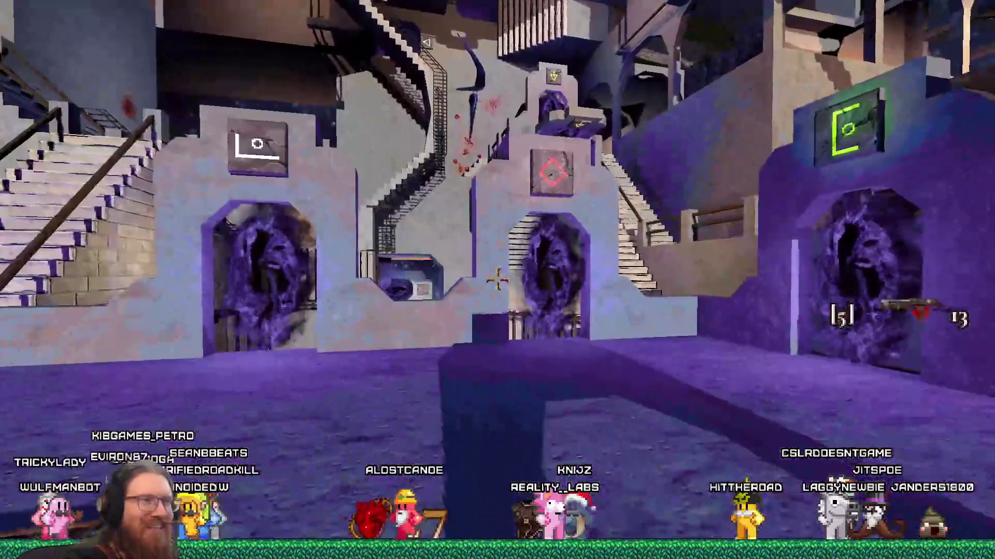
key("w")
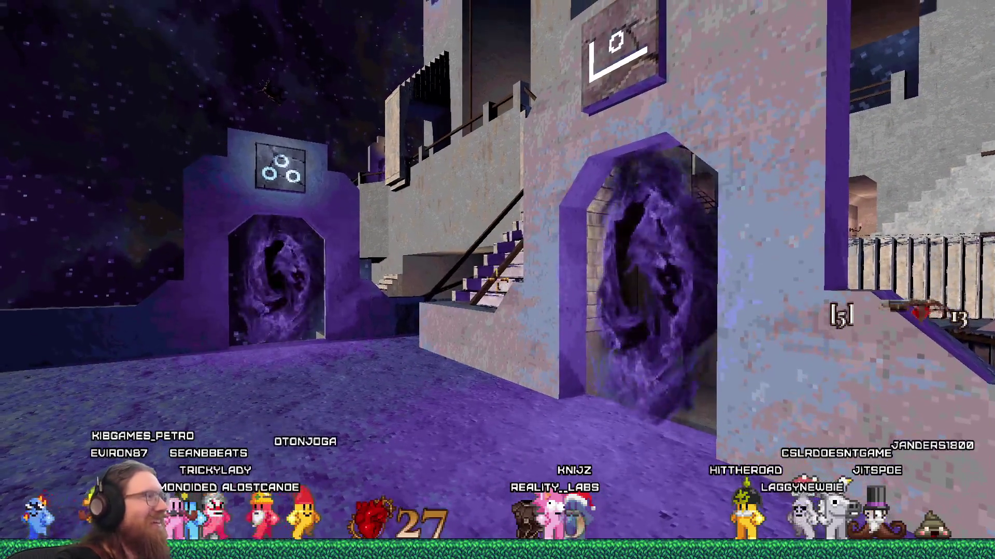
key("w")
key("w")
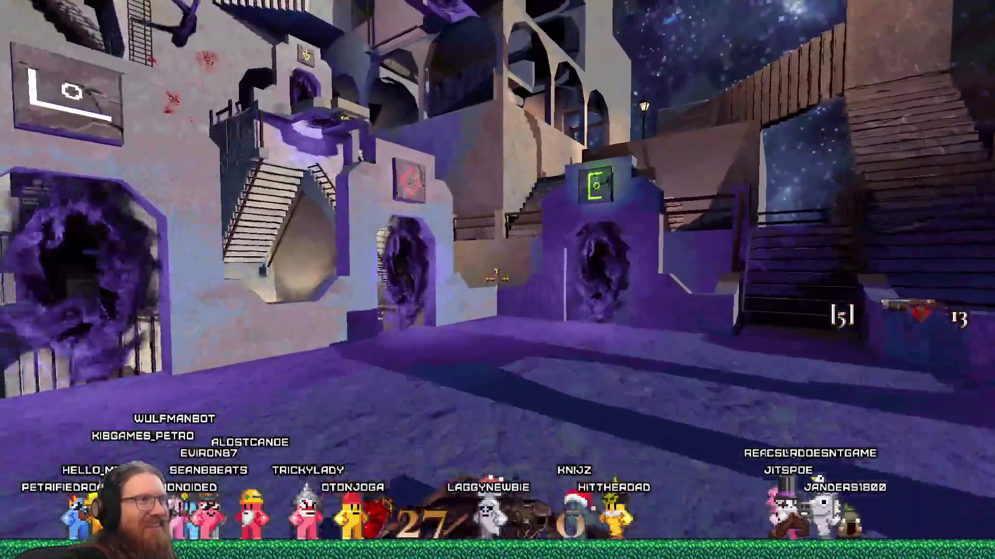
key("w")
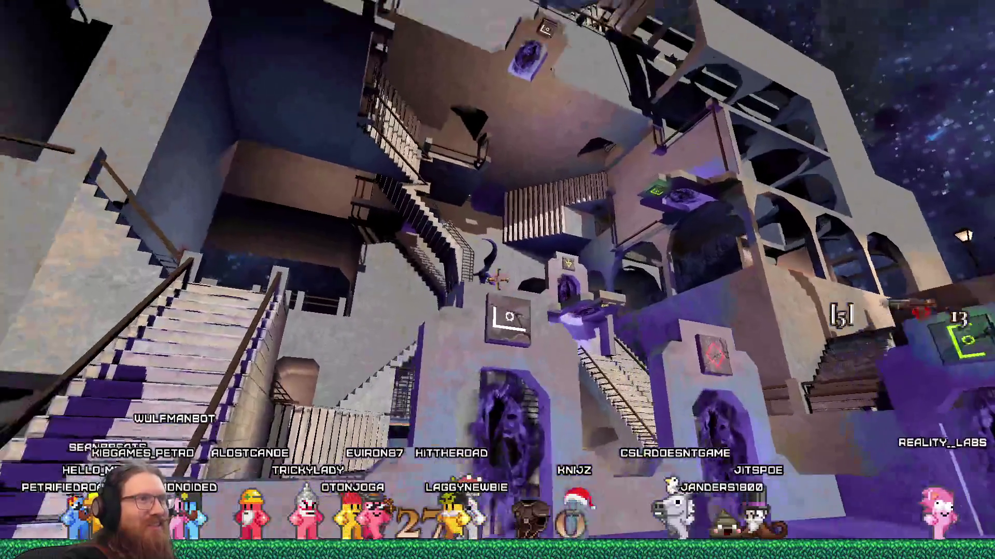
key("w")
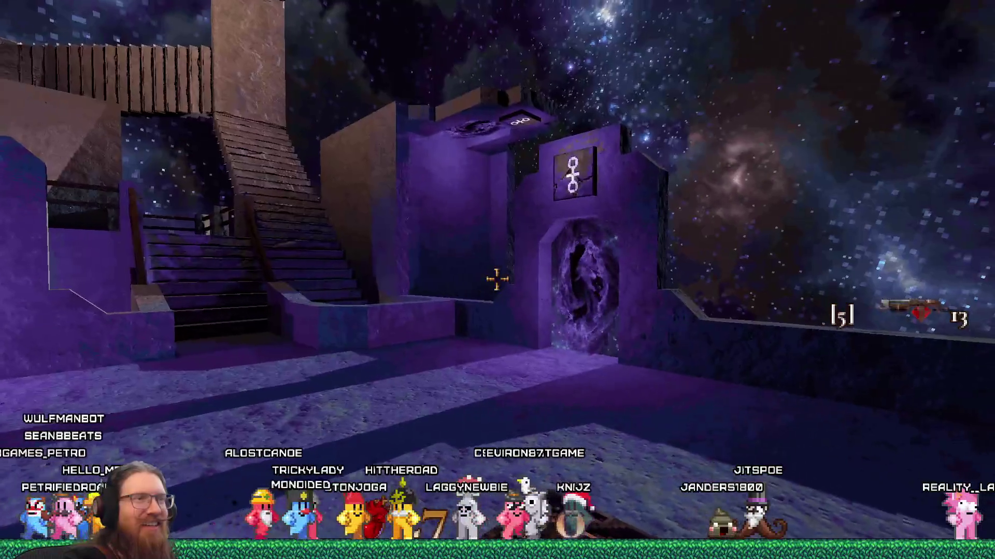
key("w")
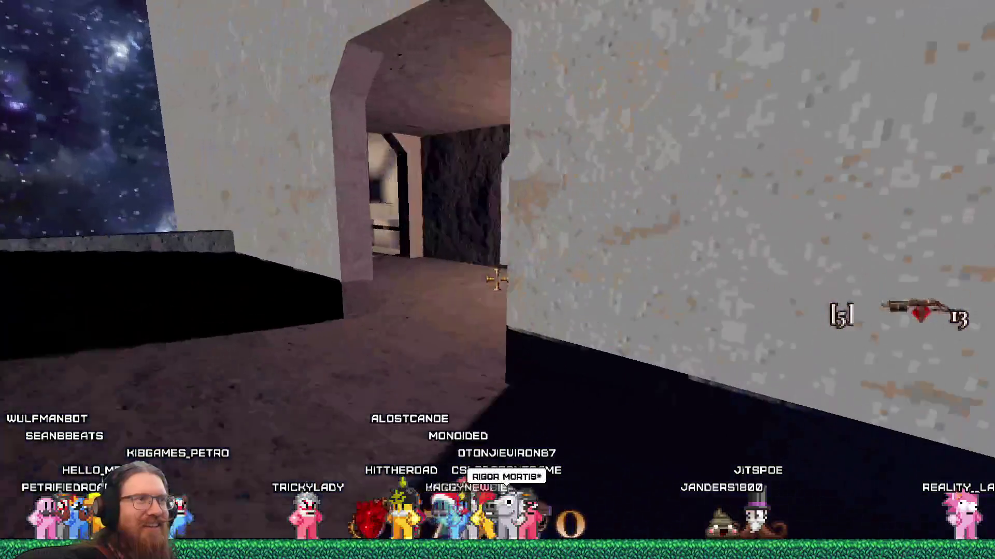
key("w")
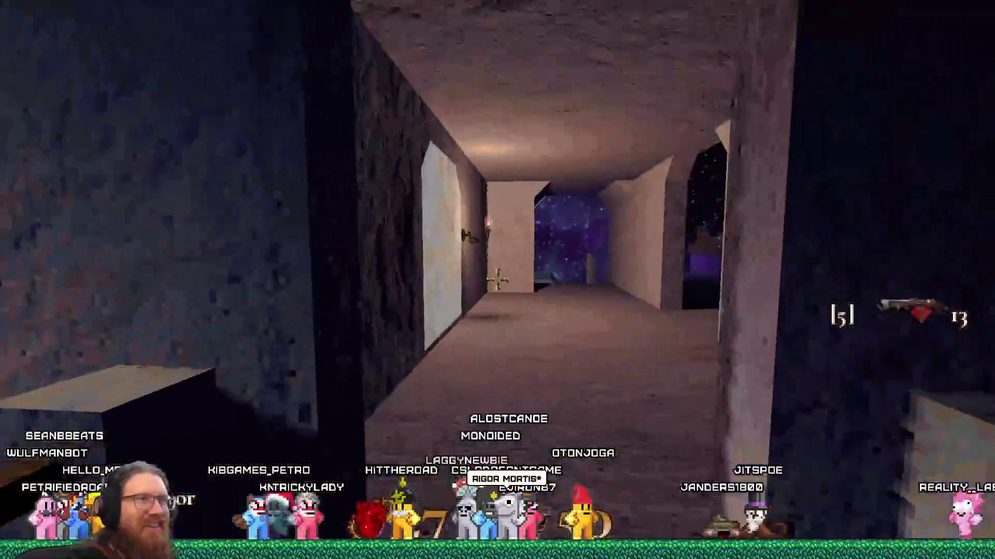
key("w")
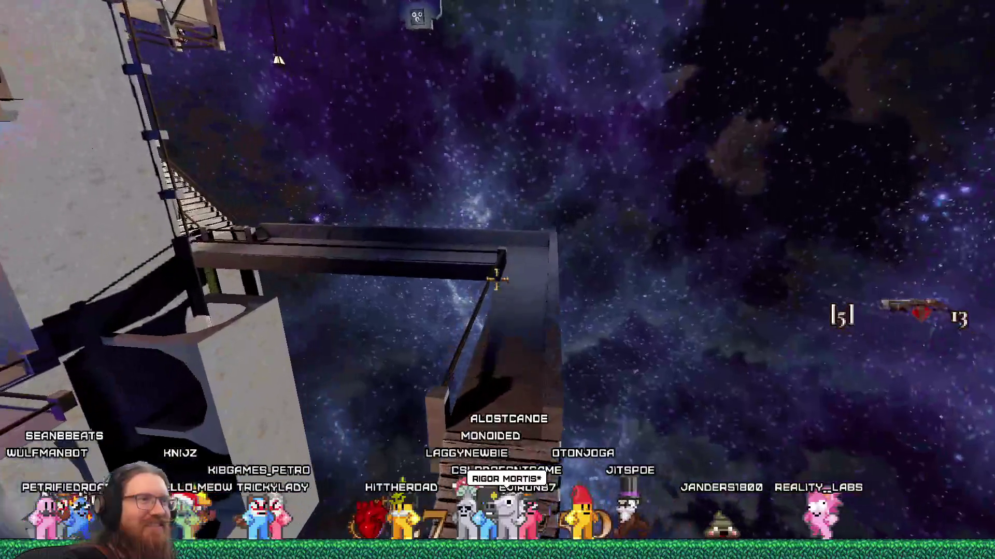
key("w")
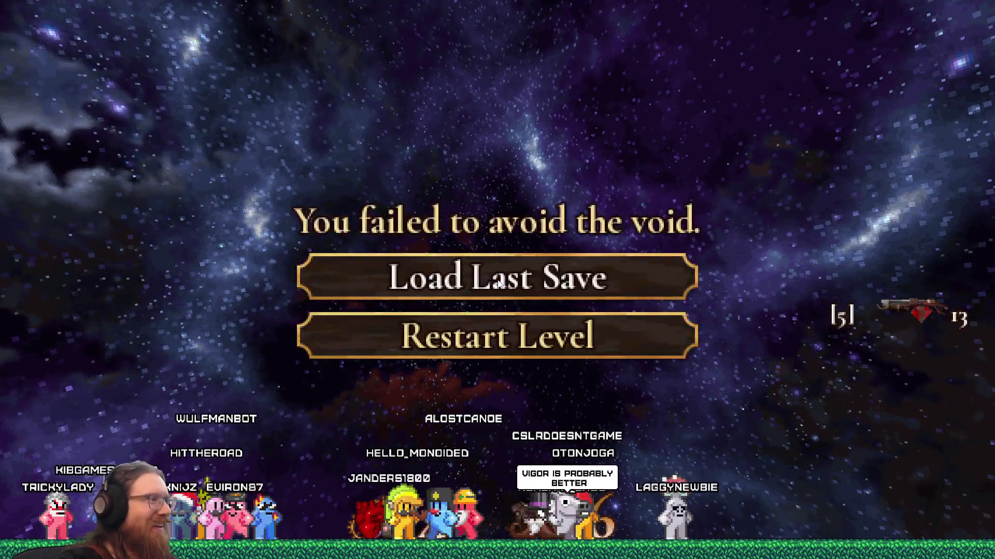
- Restart the level and attack the tentacled creature under the arches
left_click(533, 328)
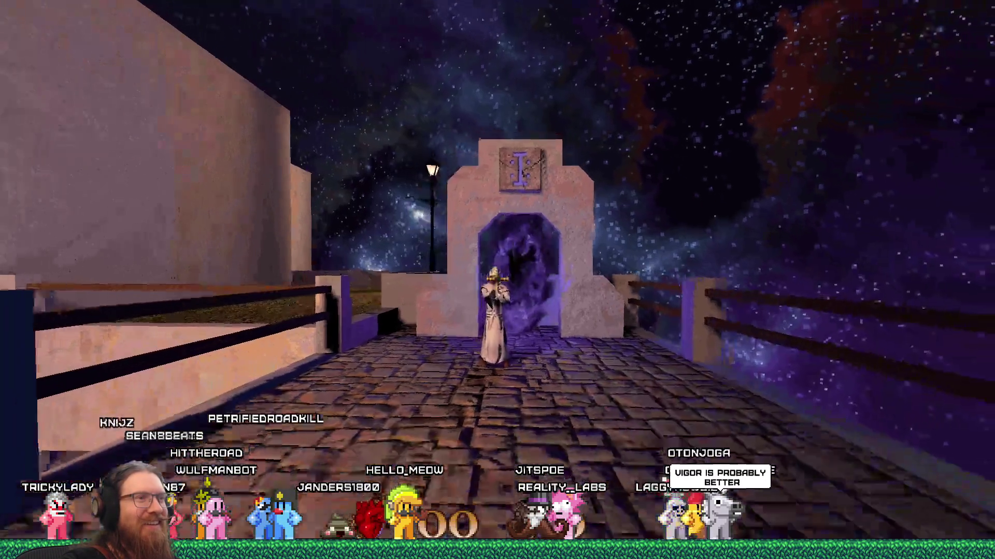
key("w")
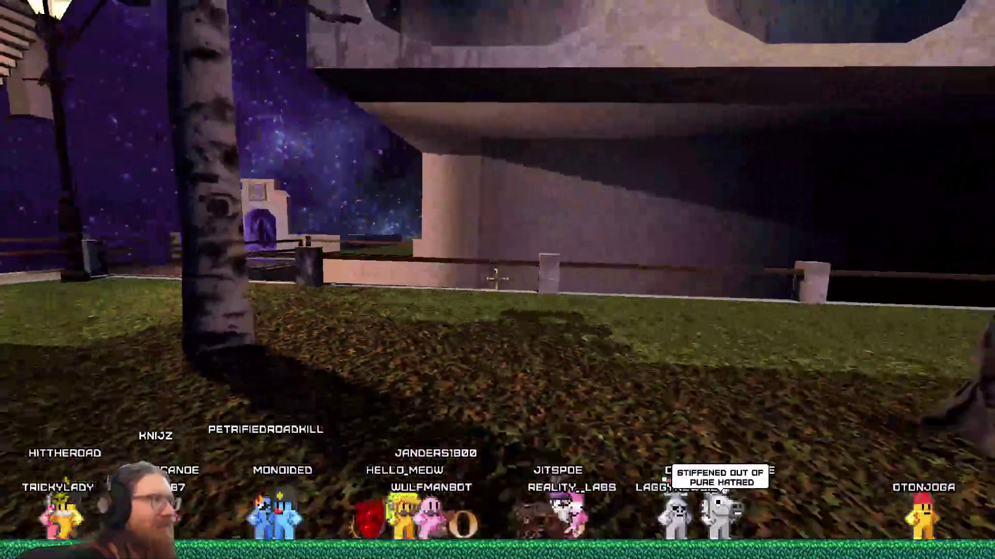
key("w")
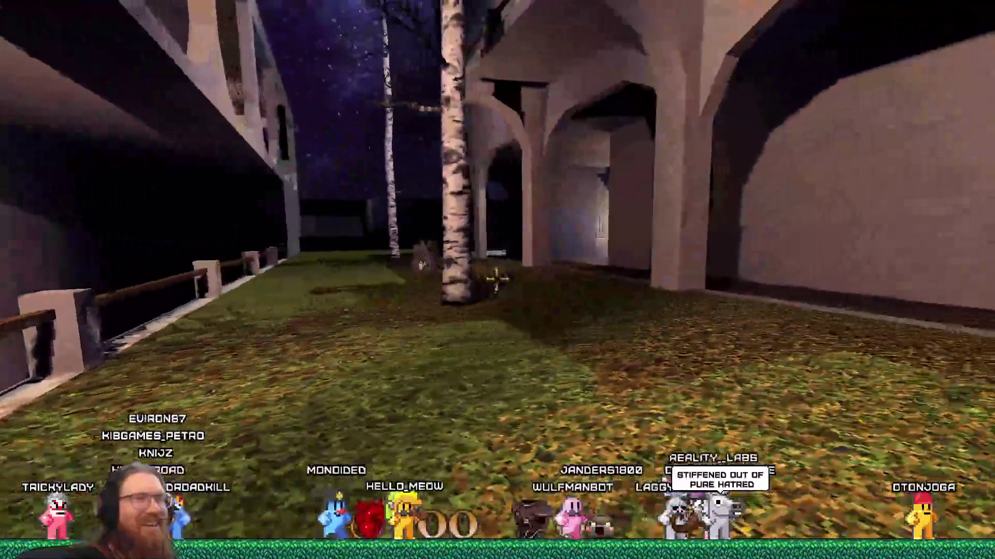
key("w")
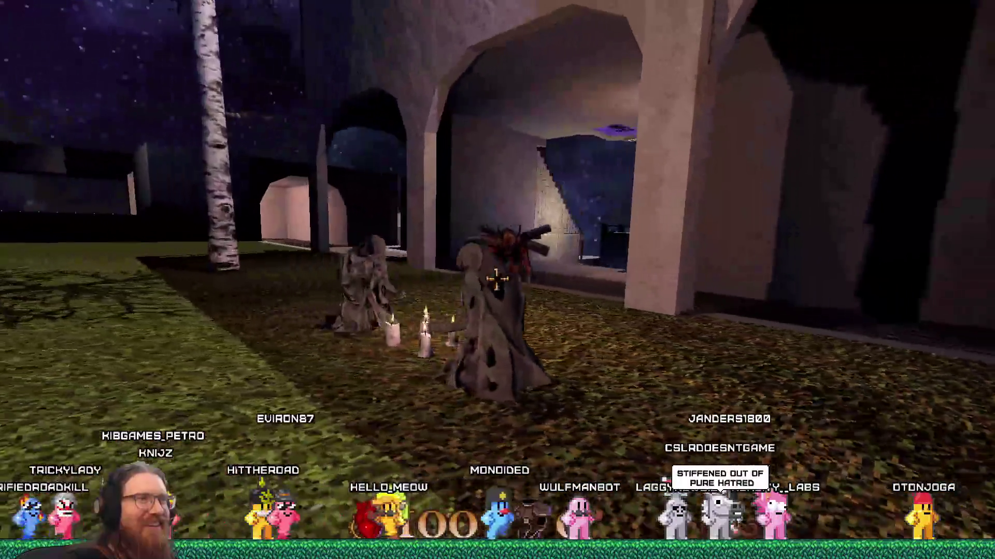
key("w")
key("w")
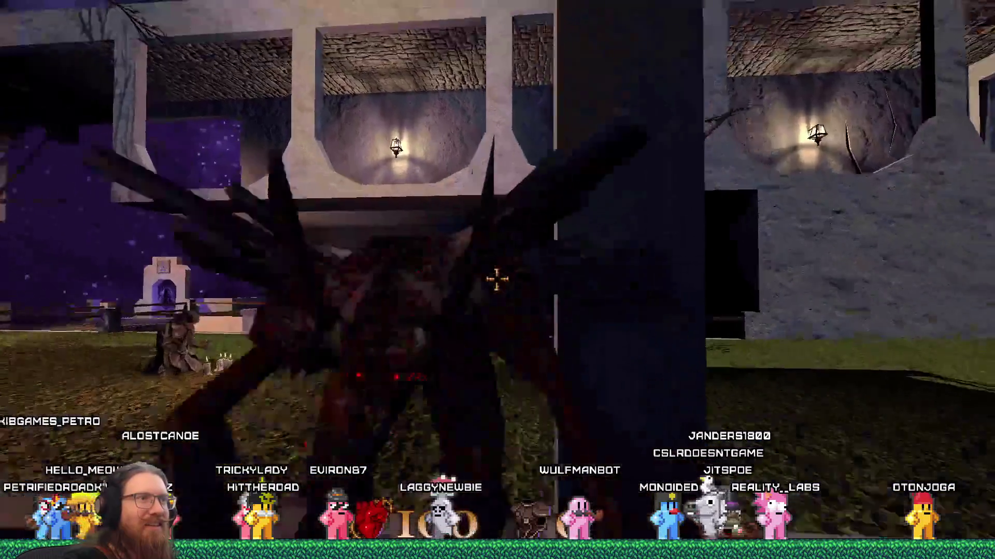
key("w")
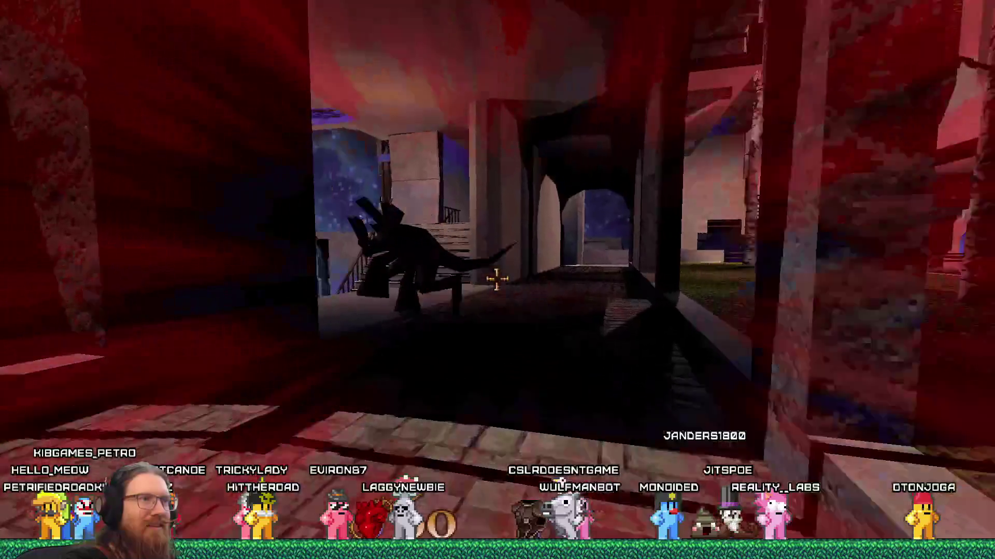
left_click(496, 279)
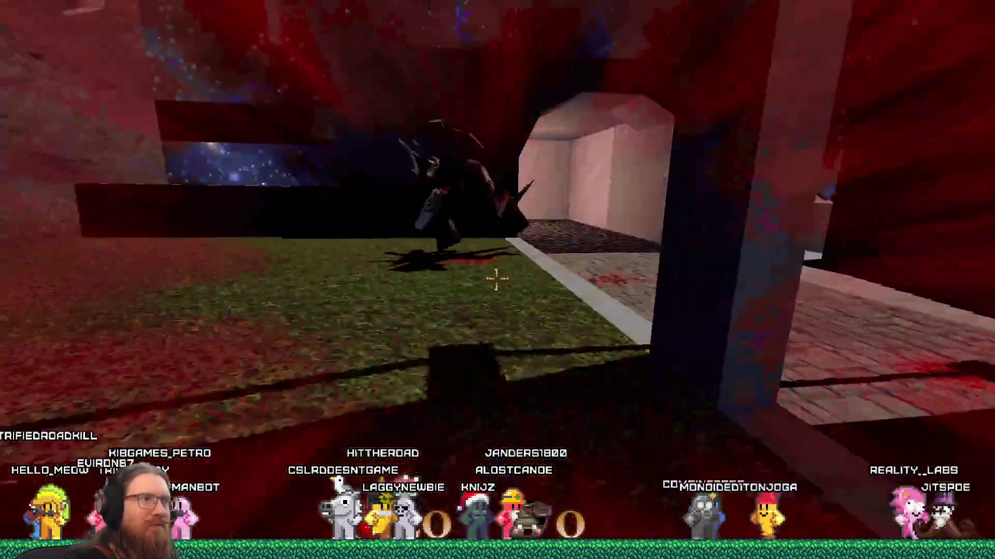
left_click(496, 279)
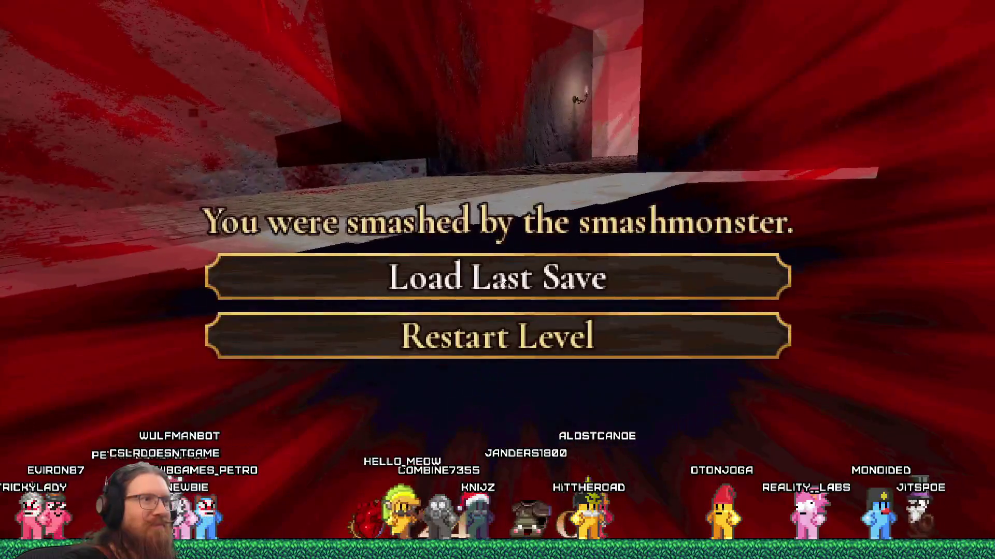
- Restart again, walk through the starry-window corridor to the pit, and open the console
left_click(513, 330)
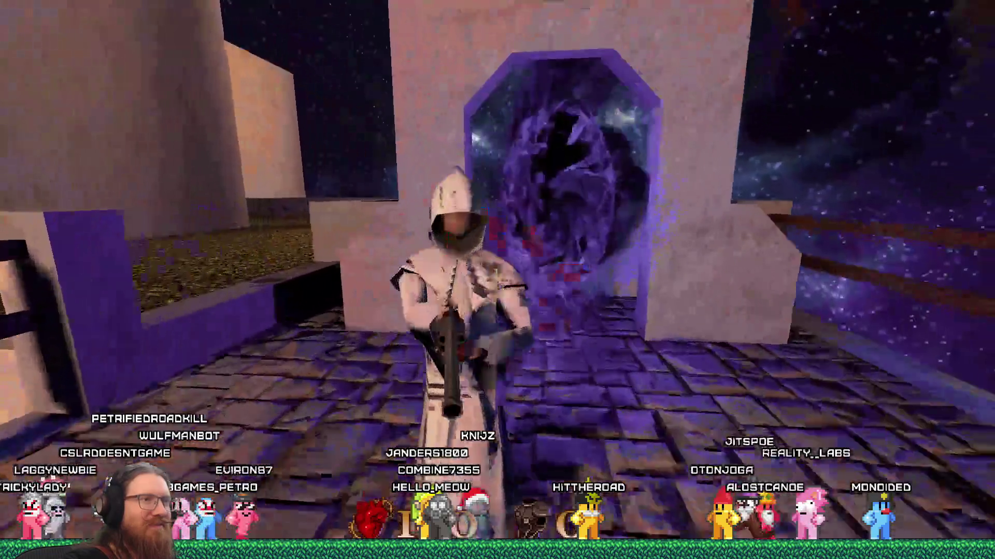
left_click(497, 279)
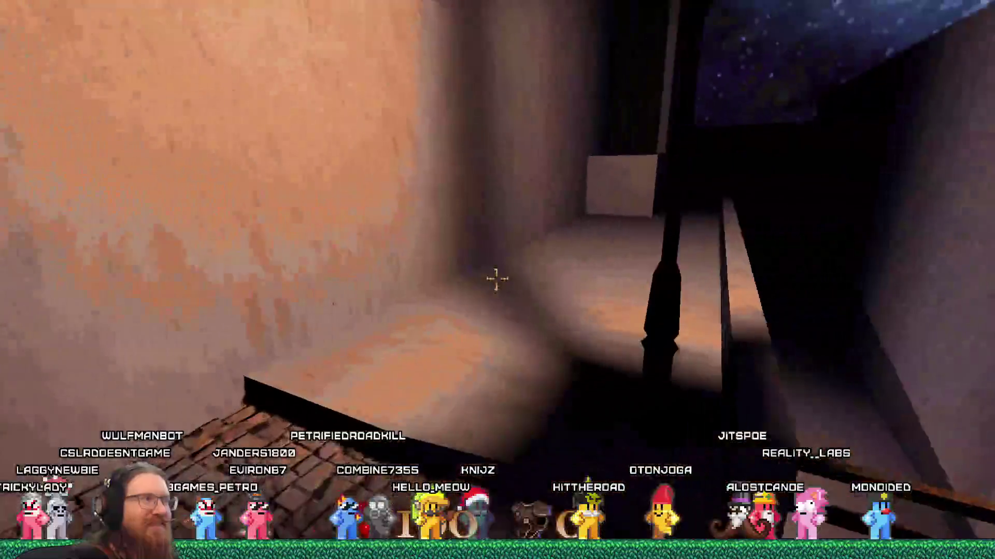
key("w")
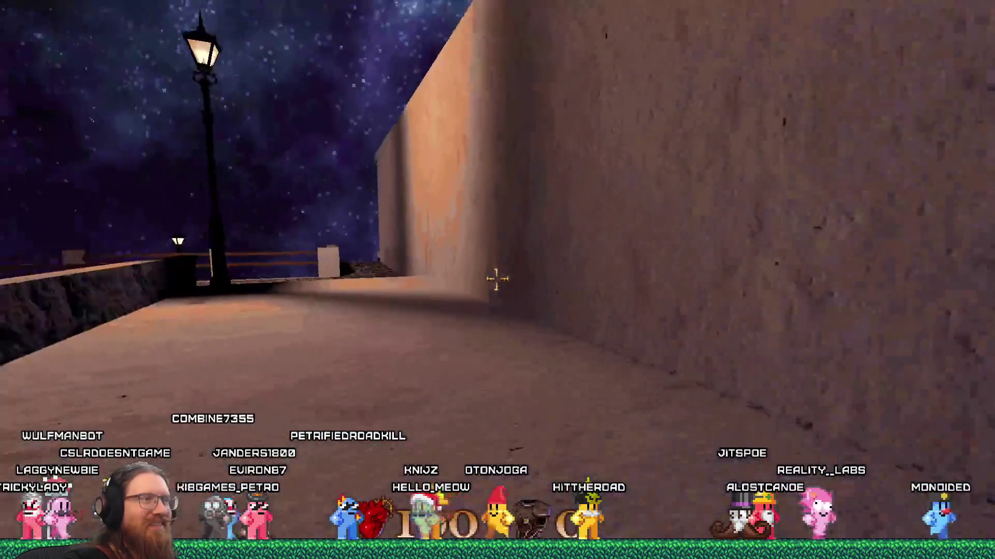
key("w")
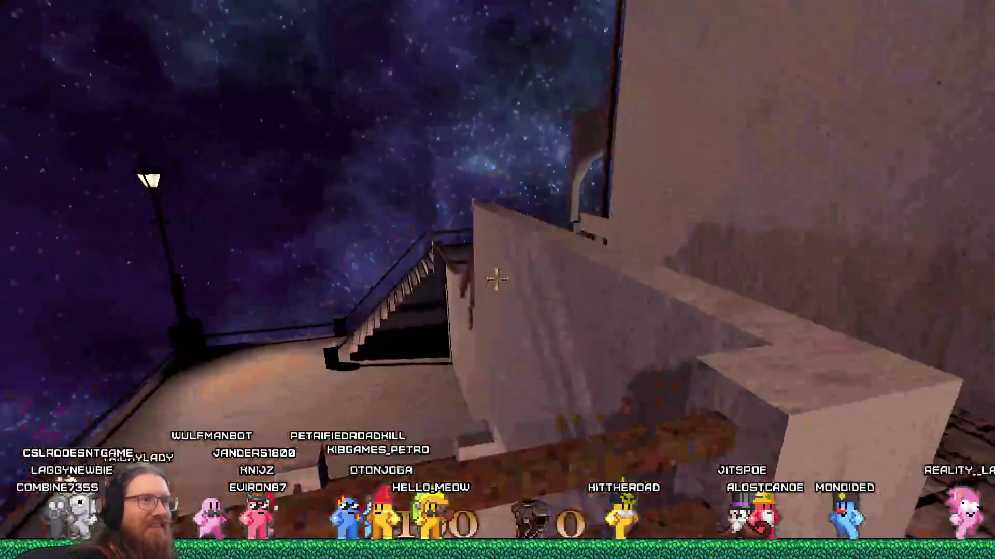
key("w")
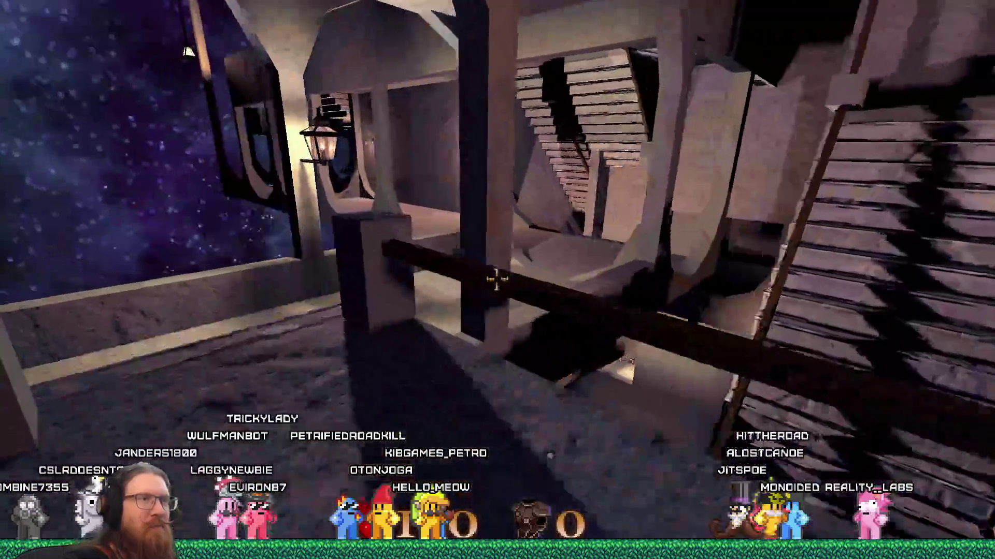
key("w")
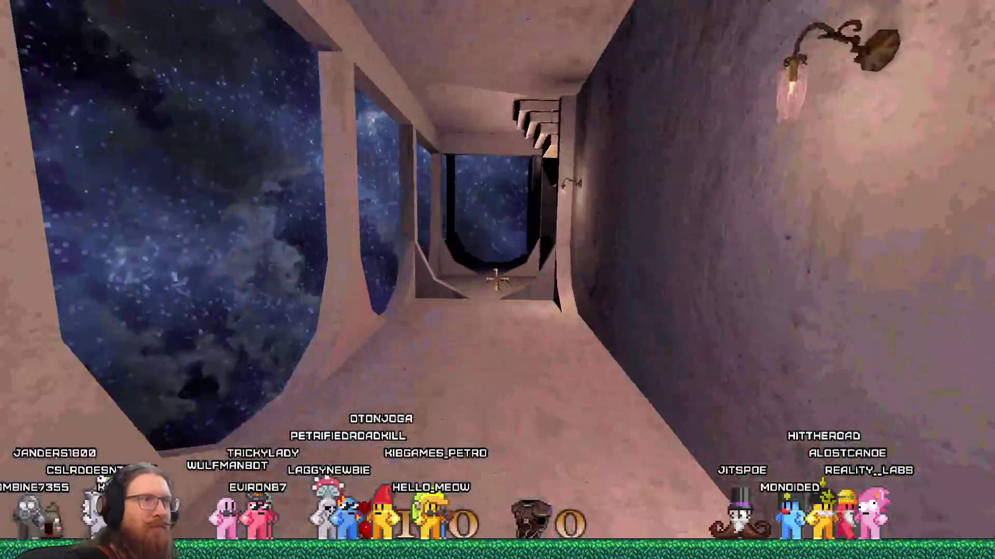
key("w")
key("w")
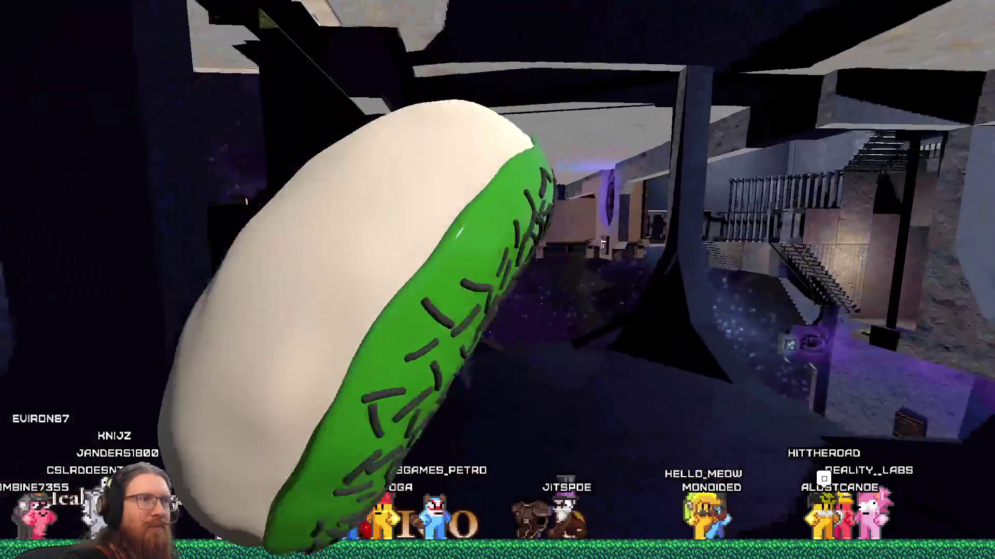
key("w")
key("w")
key("grave")
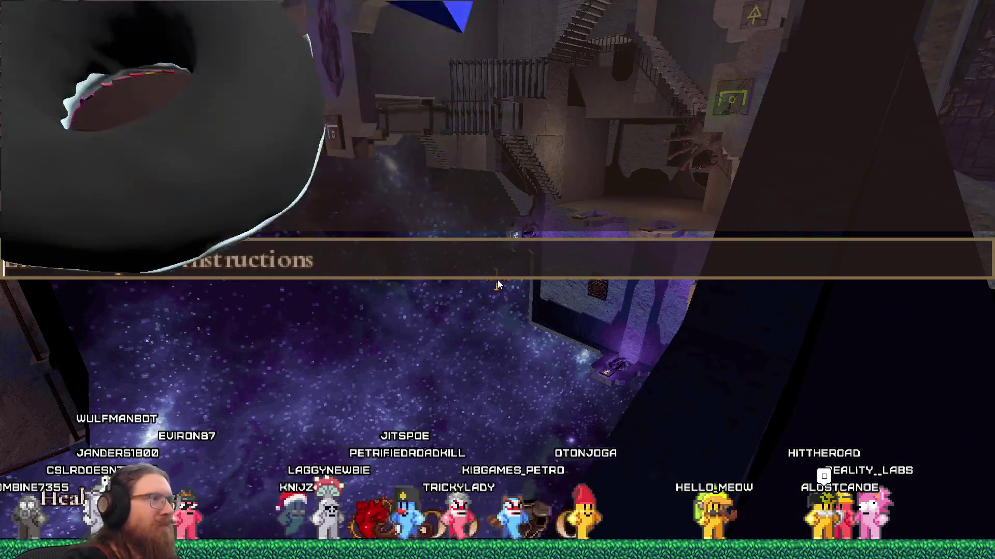
- Enter 'quit' in the game console to close KOOK, then switch to Discord
type("quit")
key("Return")
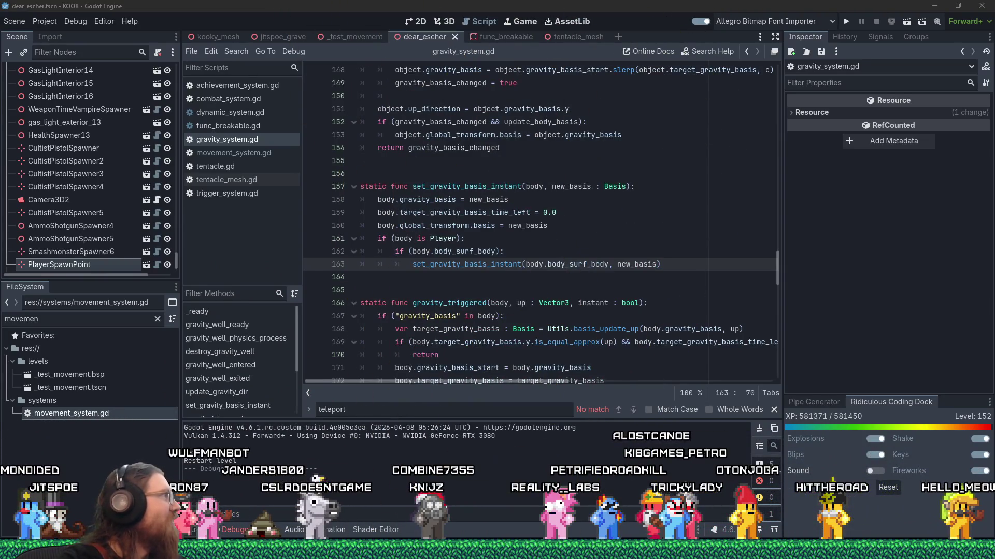
key("alt+Tab")
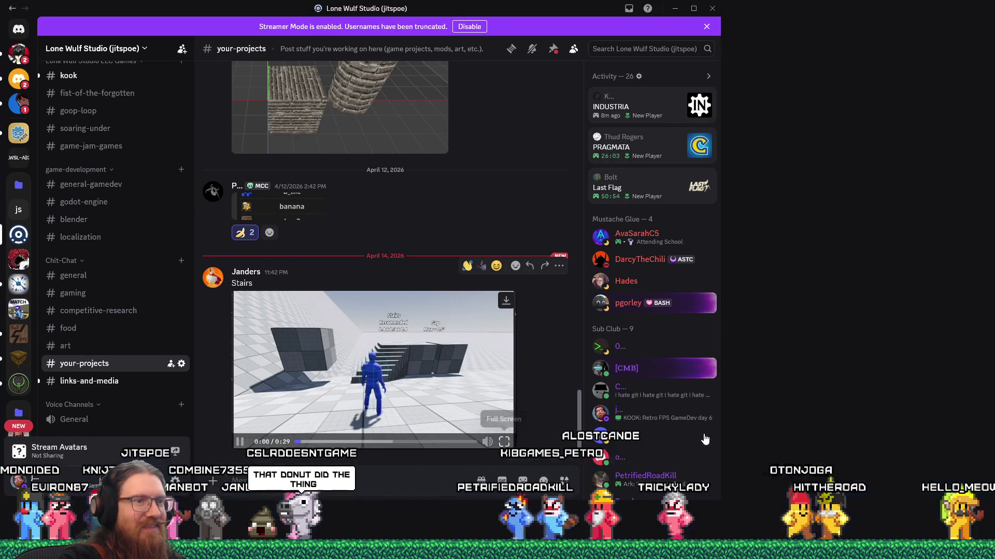
- Watch the Stairs video full screen, exit it, and return to the Godot editor
left_click(710, 433)
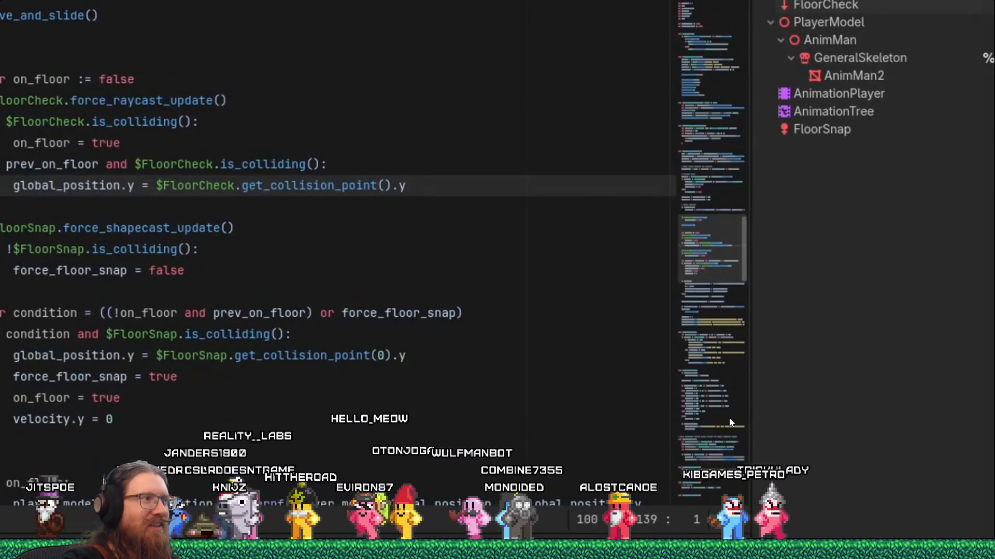
key("Escape")
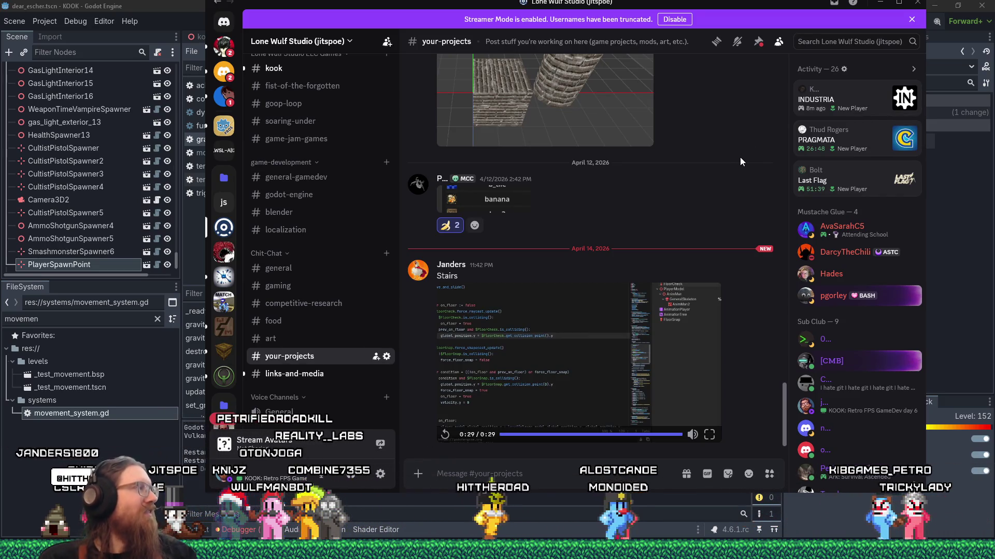
mouse_move(719, 182)
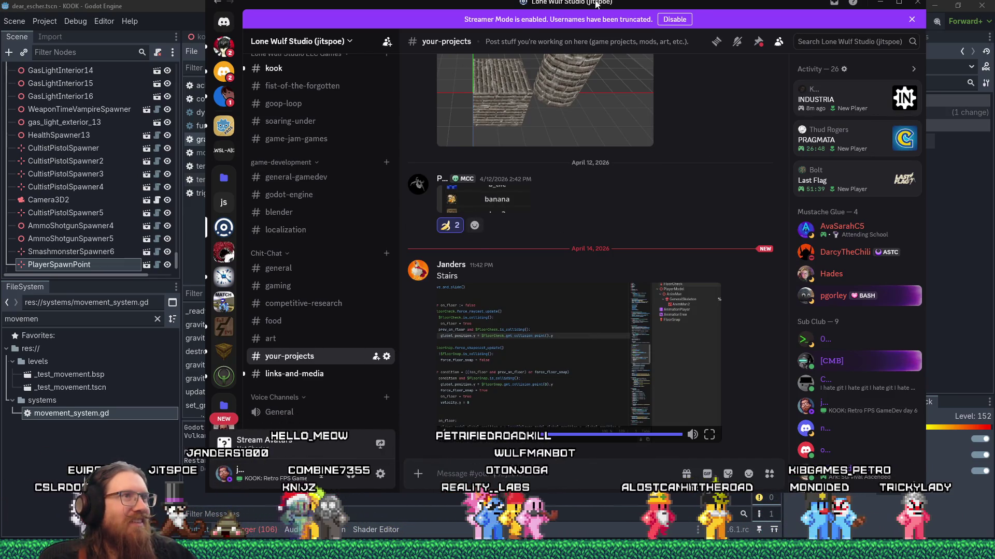
key("alt+Tab")
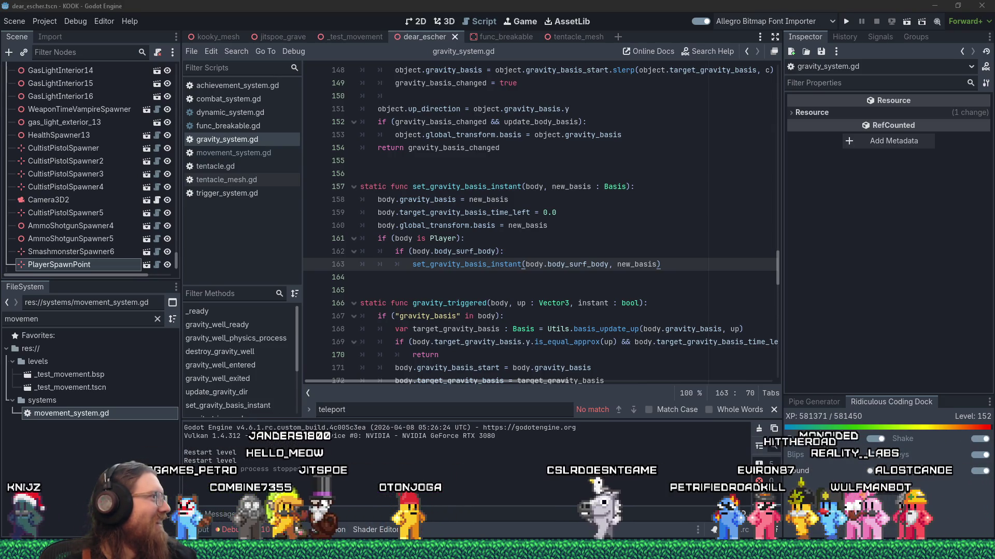
- Flip between Discord and Godot, put the caret at the end of line 161, then go to #kook
key("alt+Tab")
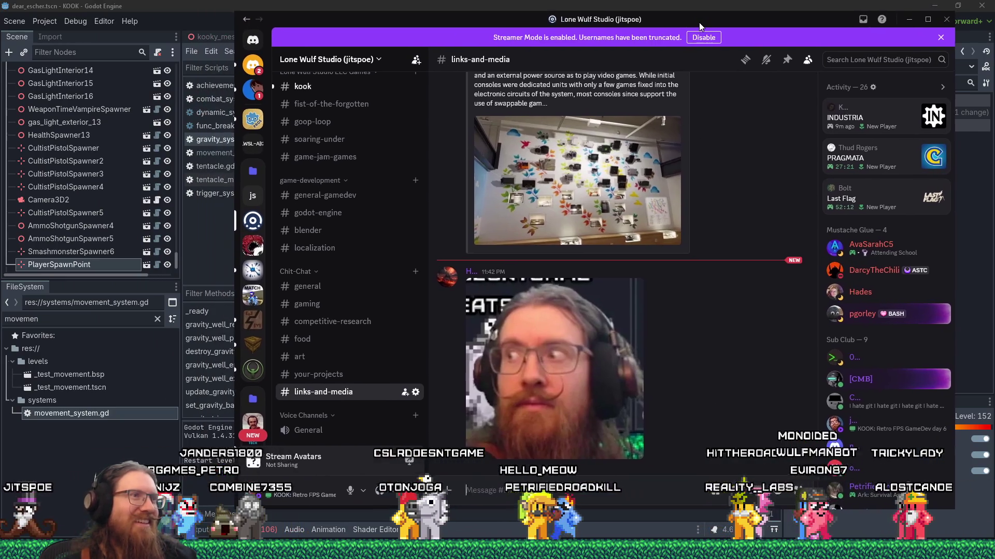
key("alt+Tab")
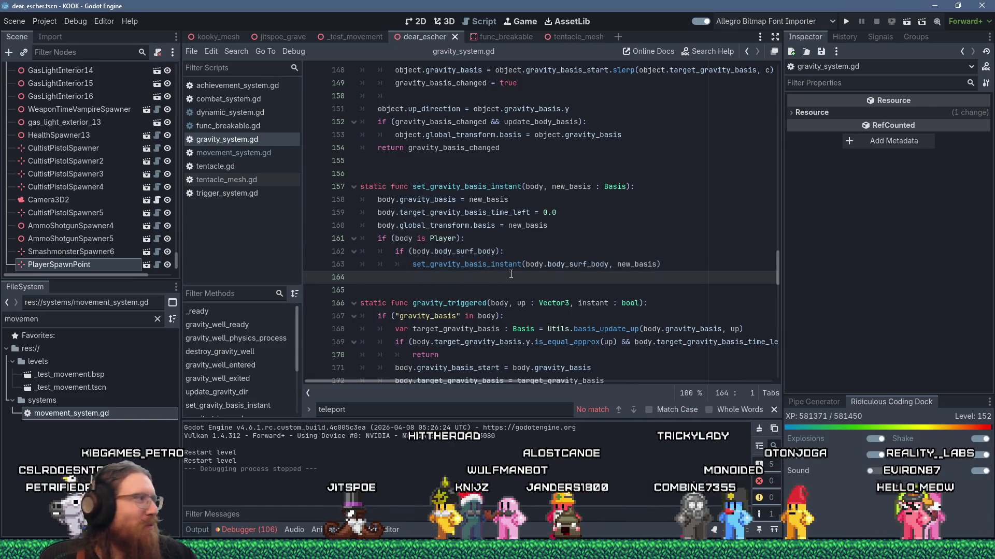
left_click(526, 237)
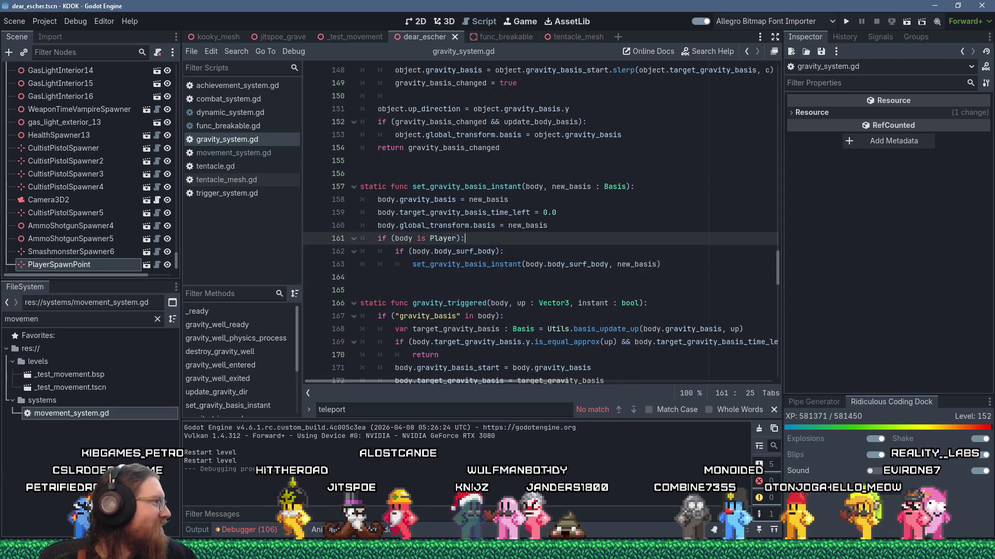
key("alt+Tab")
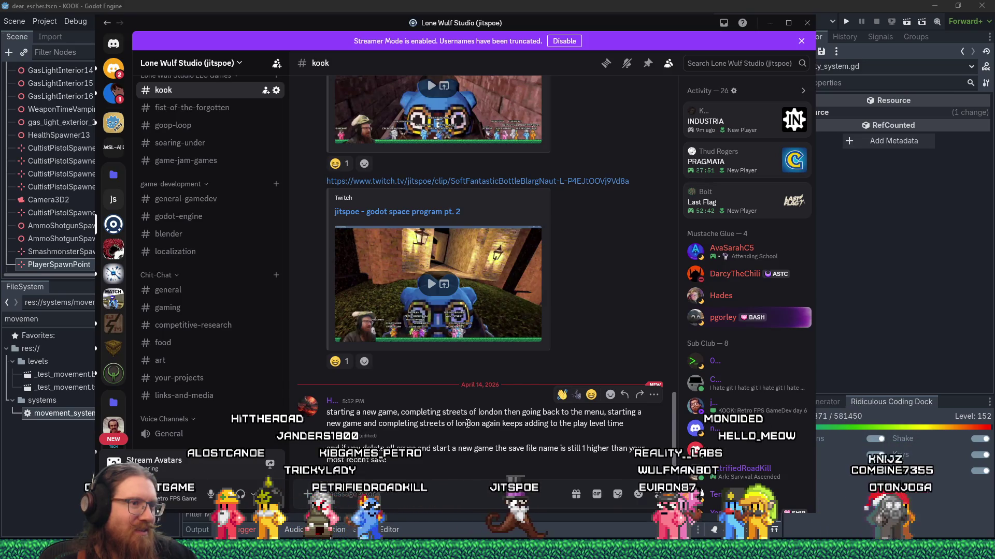
- Shift the Discord window left to read the play-level-time bug report
left_click_drag(592, 31, 0, 34)
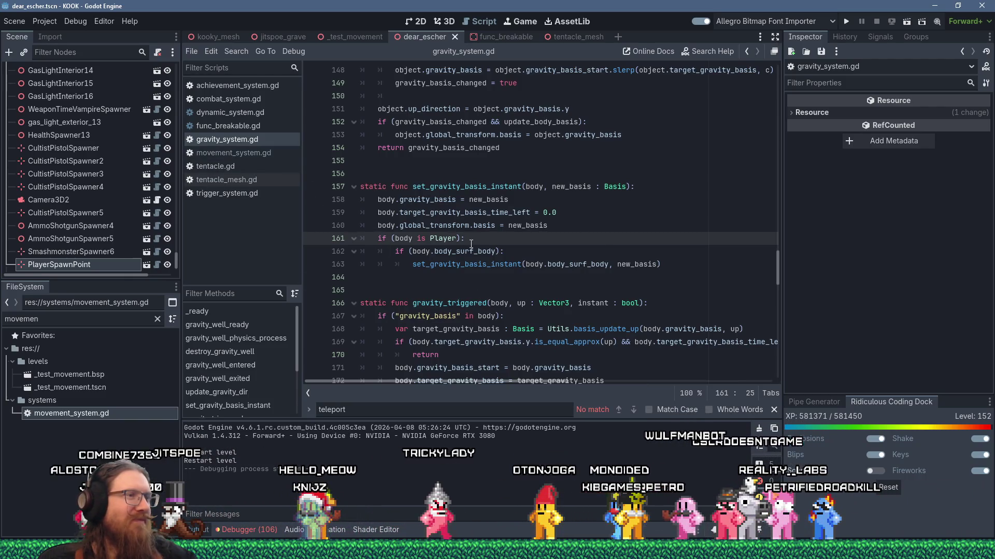
key("alt+Tab")
key("alt+Tab")
key("alt+Tab")
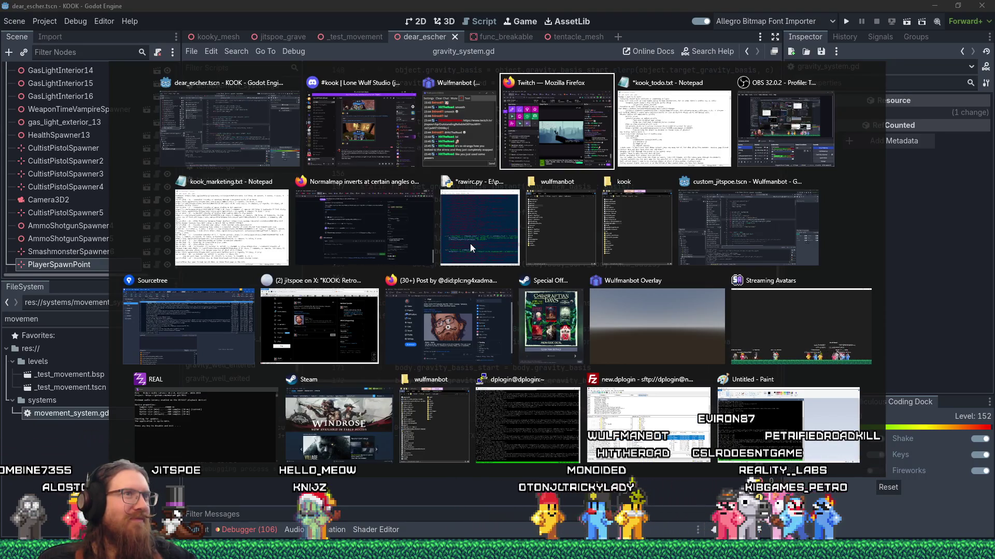
key("alt+Tab")
left_click(324, 169)
left_click(342, 215)
key("alt+Tab")
left_click(475, 171)
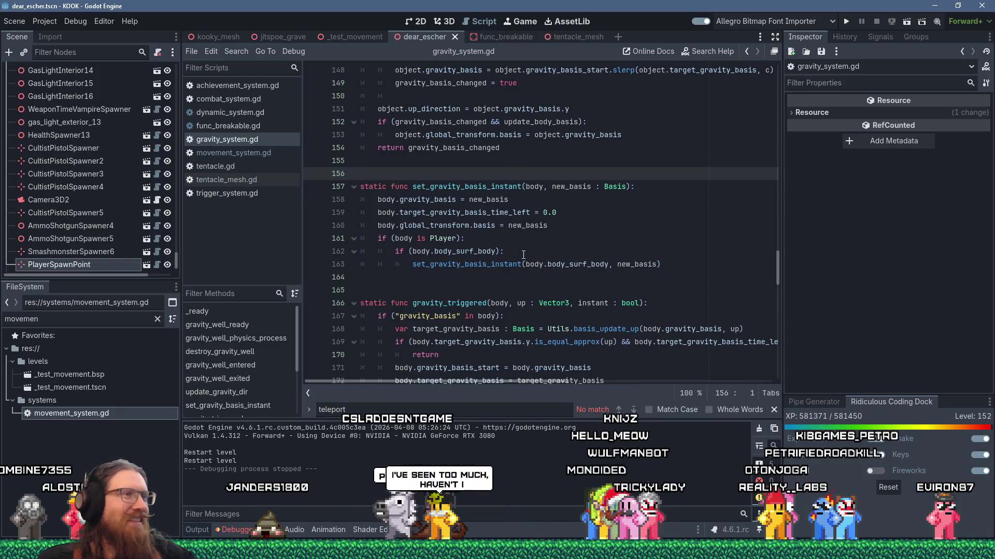
- Place the caret on line 164, then close achievement_system.gd from the script list
left_click(512, 277)
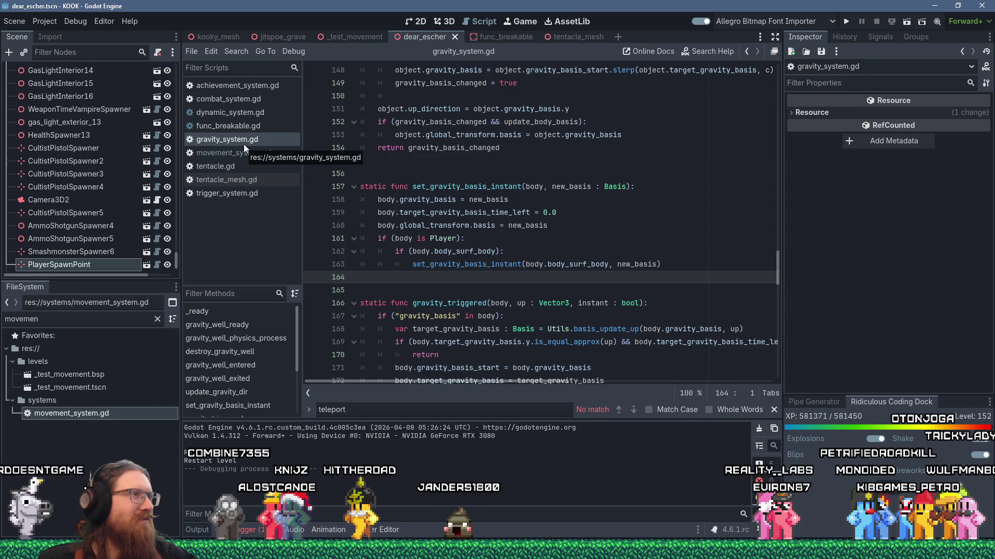
middle_click(239, 85)
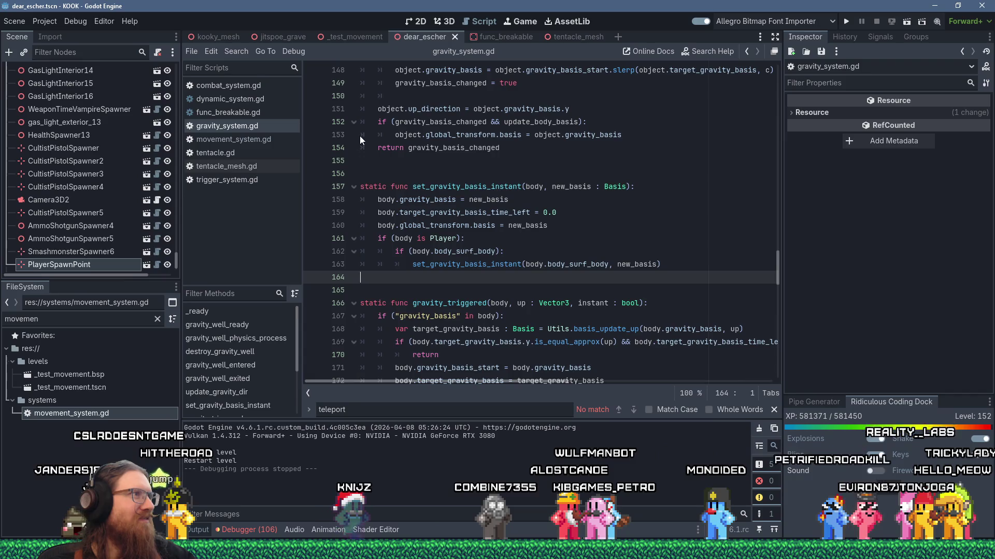
mouse_move(342, 35)
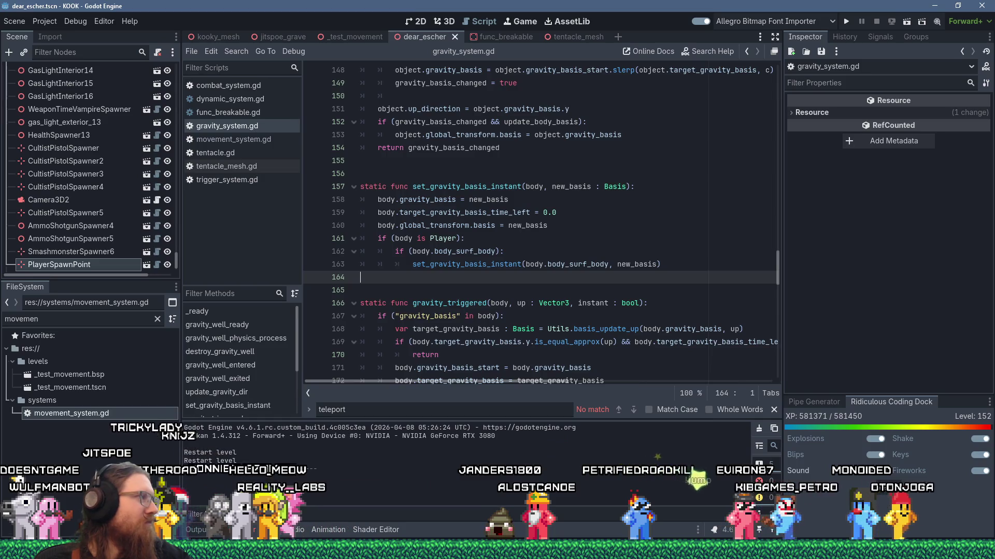
- Filter the script list for level_system and open level_system.gd
left_click(88, 317)
type("level_system")
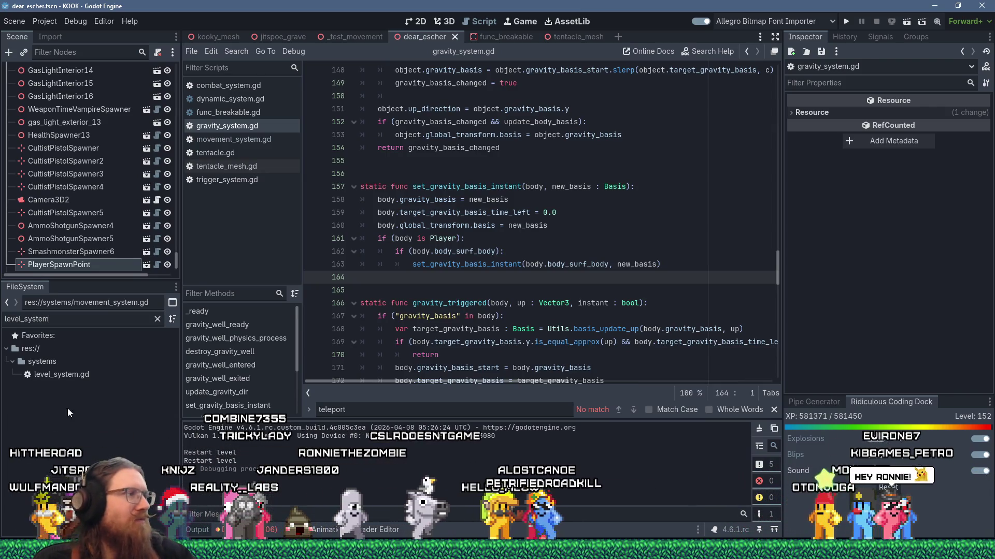
double_click(67, 377)
mouse_move(777, 358)
left_mouse_down()
mouse_move(788, 104)
mouse_move(780, 70)
left_mouse_up()
left_click(673, 110)
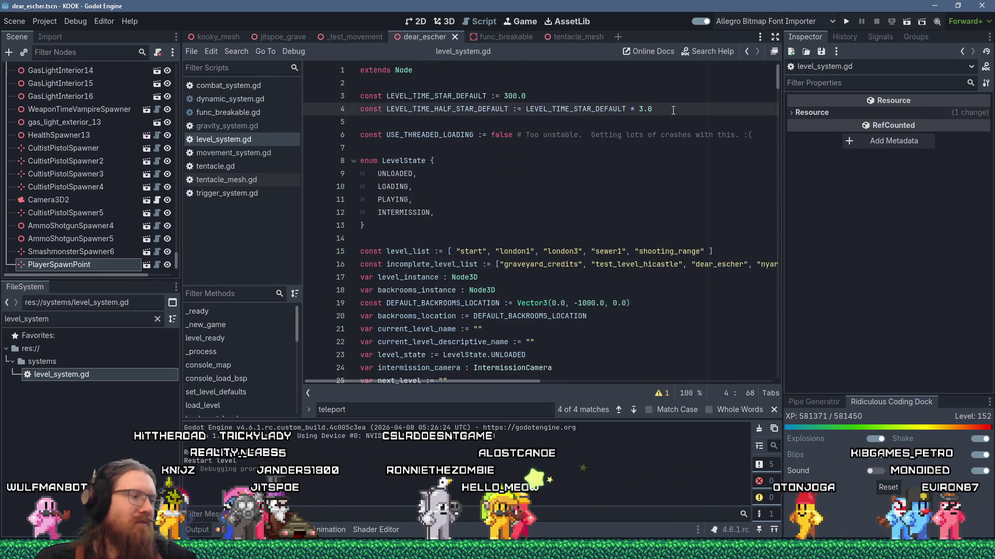
- Step through each occurrence of 'time' in level_system.gd, ending at console_level_time
type("tidm")
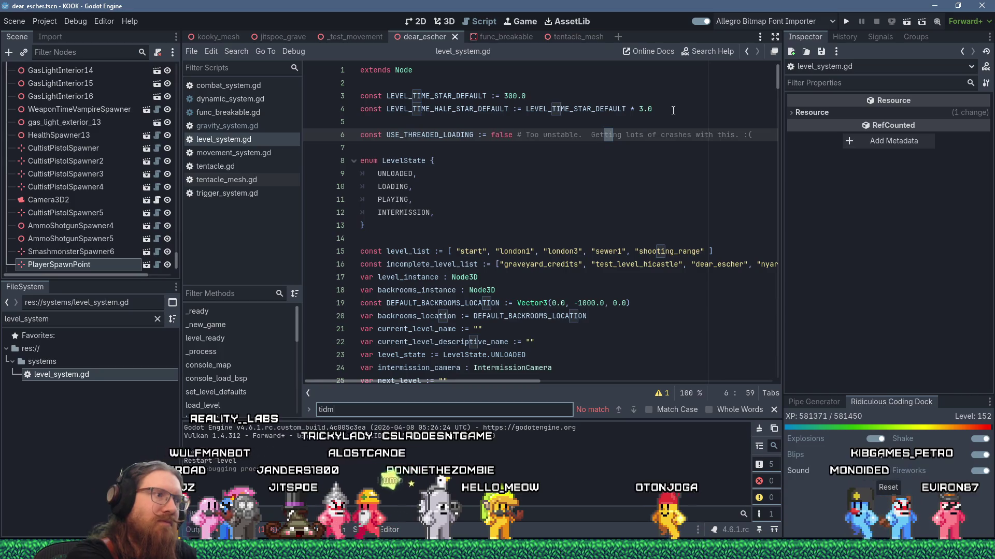
type("e")
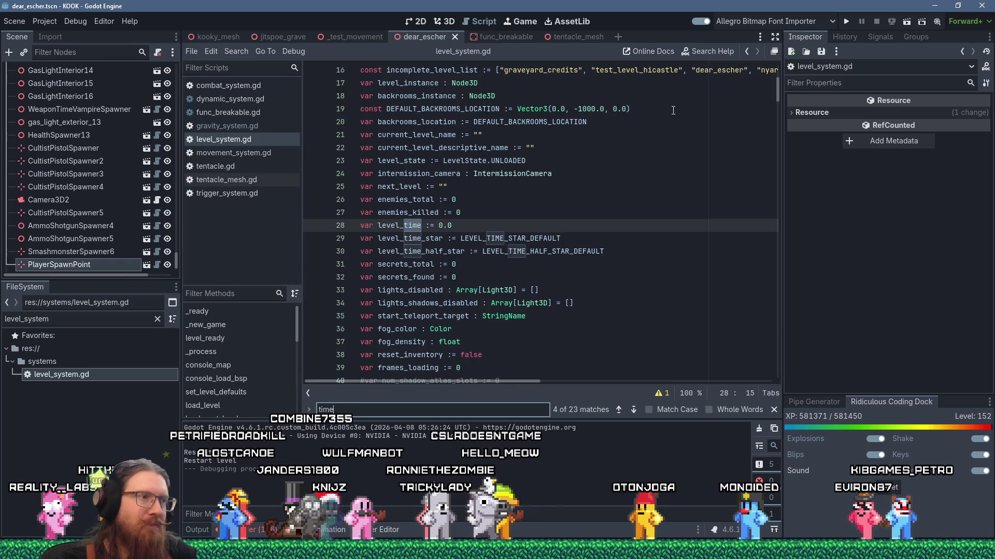
key("Return")
key("Return")
key("Return")
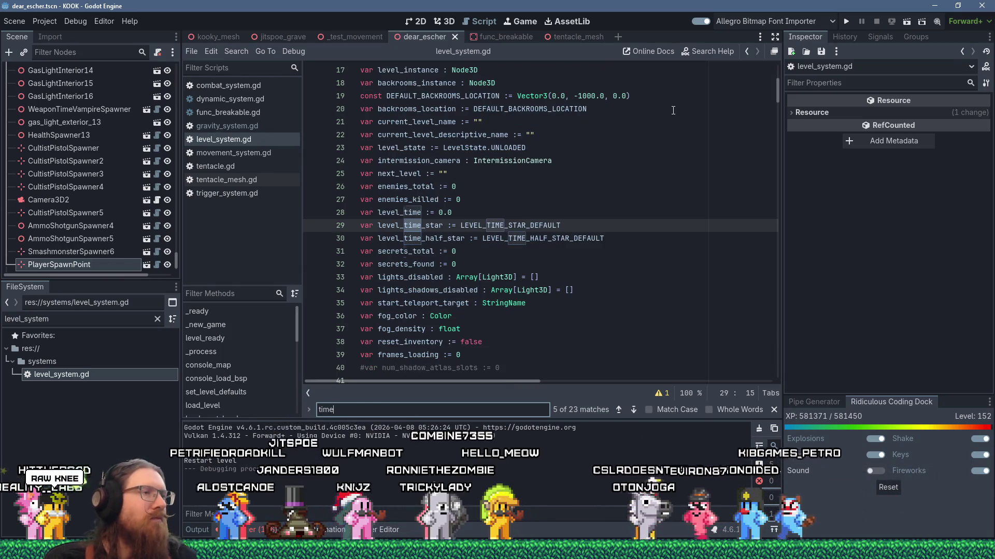
key("Return")
key("Return")
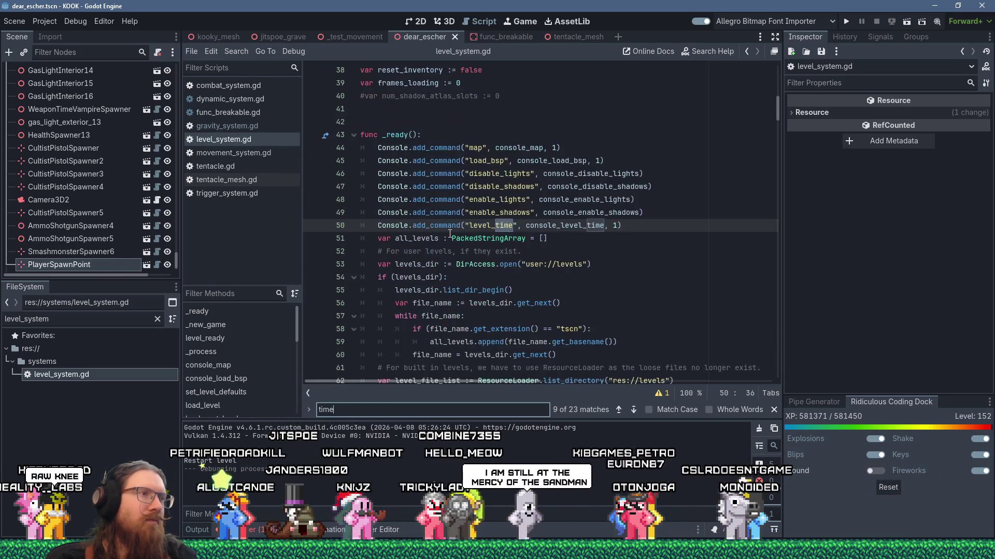
key("Return")
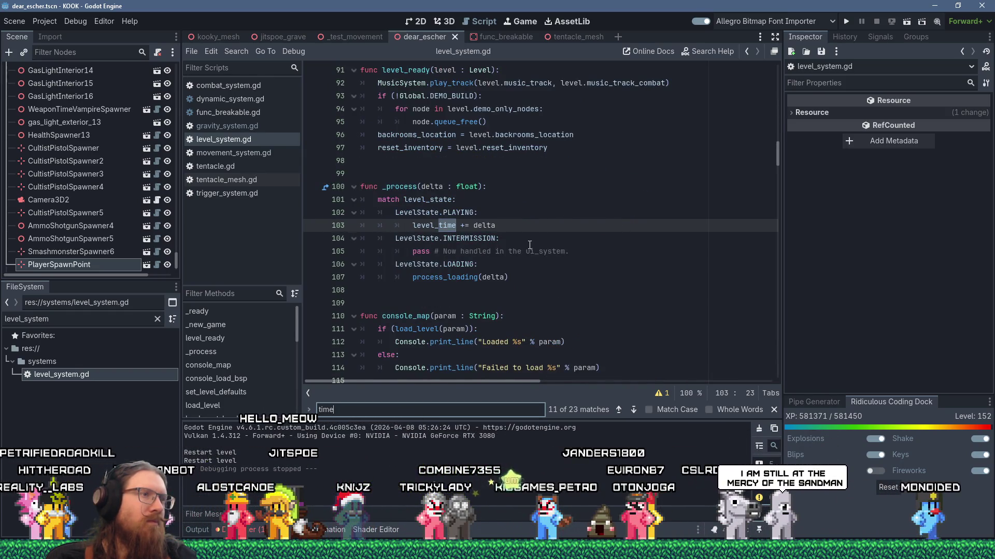
key("Return")
mouse_move(535, 228)
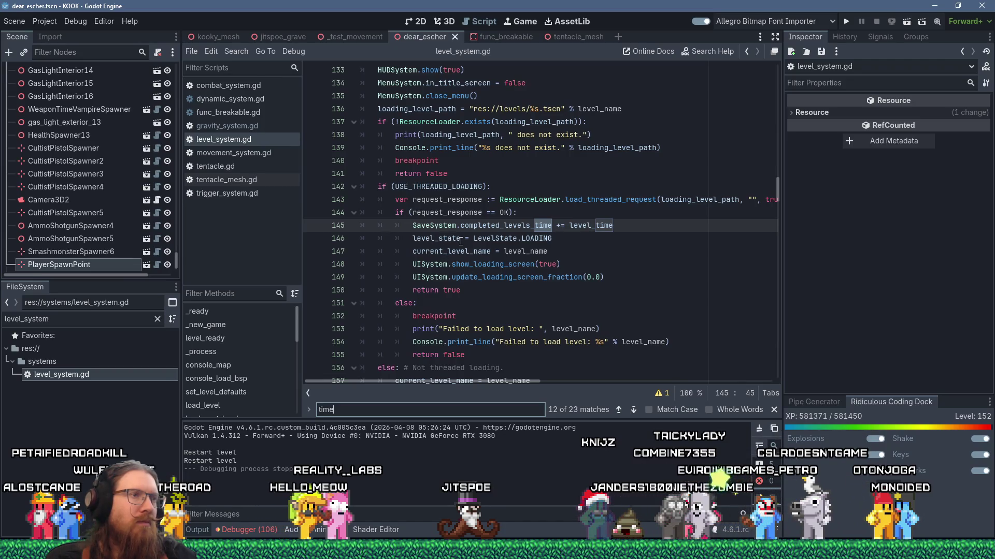
key("Return")
key("Return")
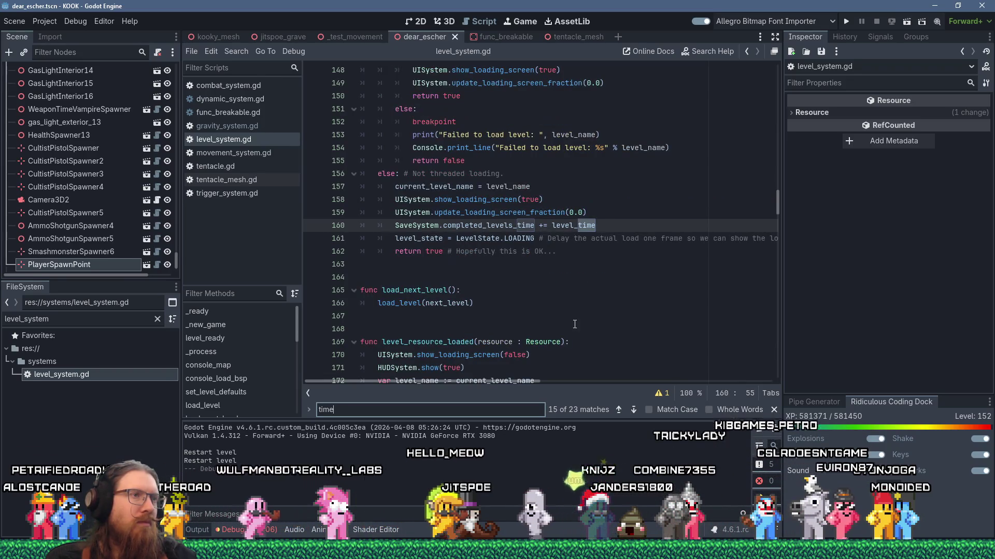
key("Return")
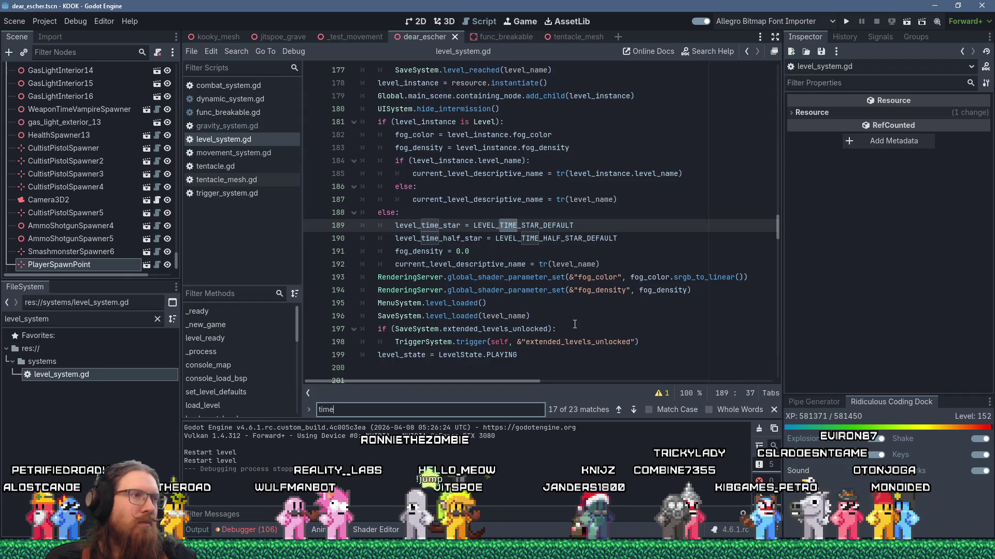
key("Return")
key("Return")
key("Return")
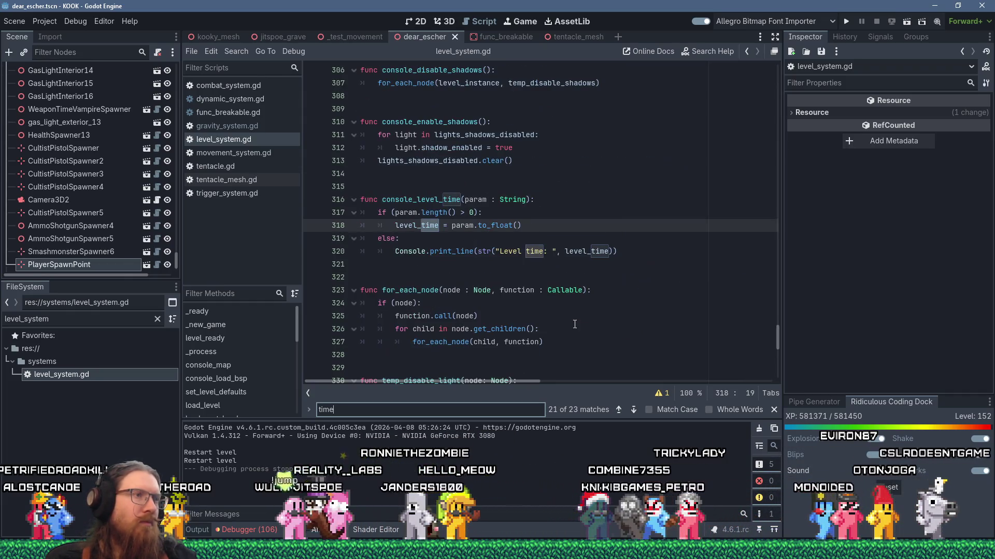
- Select level_time on line 318 and start a Find in Files search for it
double_click(421, 225)
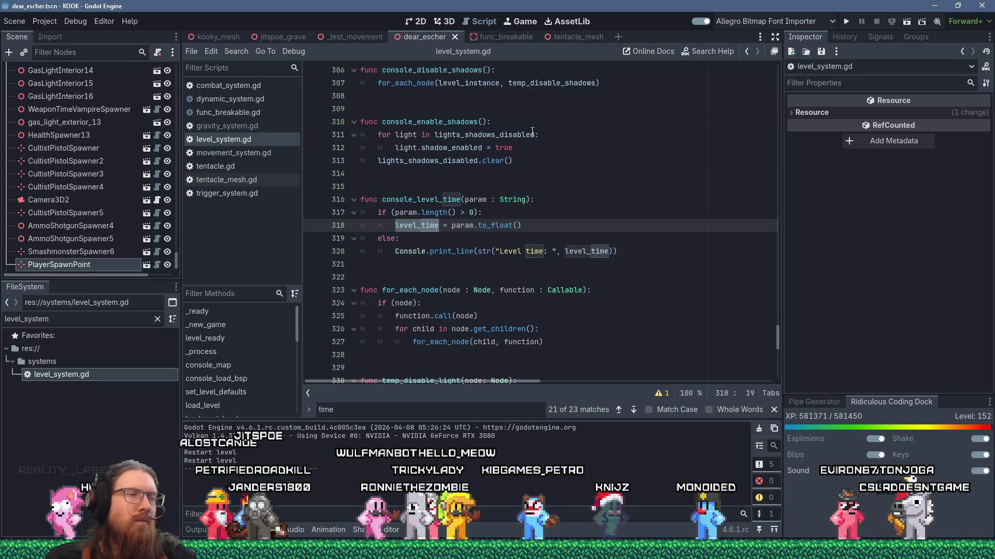
left_click(225, 51)
left_click(293, 135)
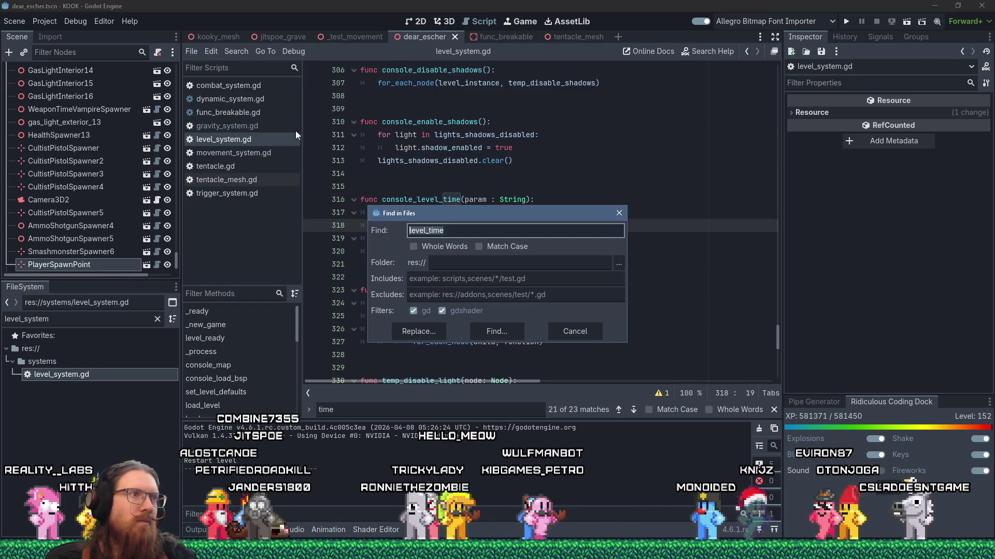
- Run the level_time project search and scroll through the first results
left_click(519, 334)
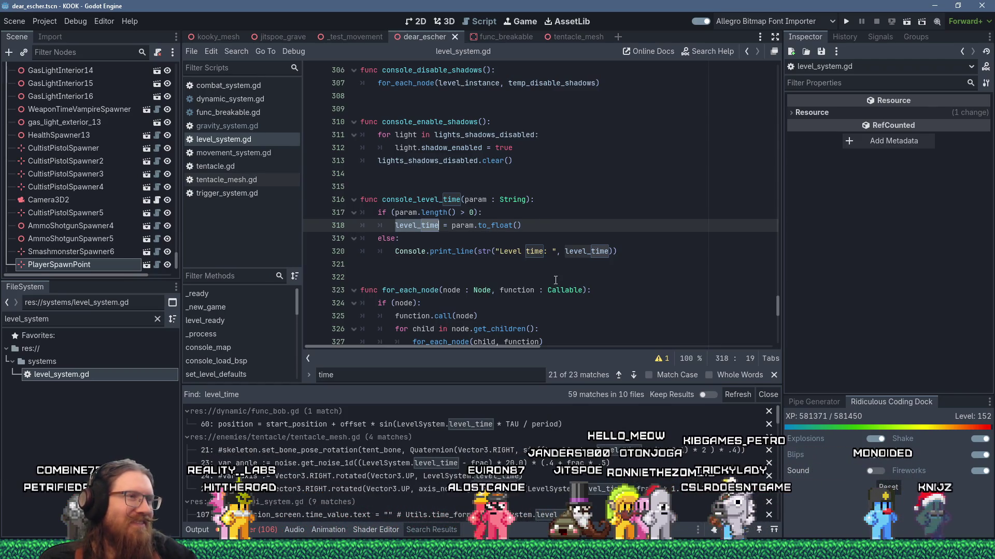
scroll(556, 279, "down", 1)
scroll(556, 280, "down", 1)
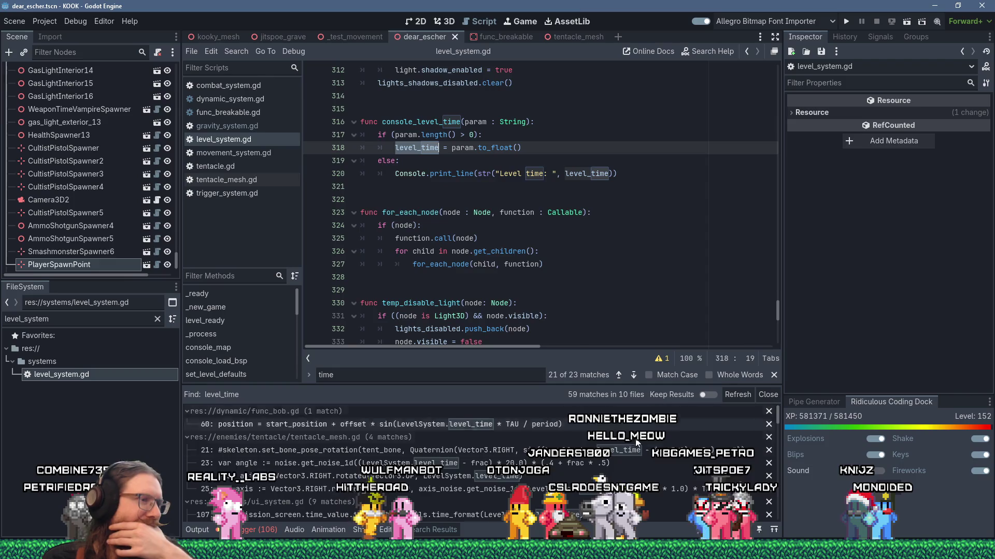
scroll(632, 455, "down", 1)
scroll(632, 452, "down", 1)
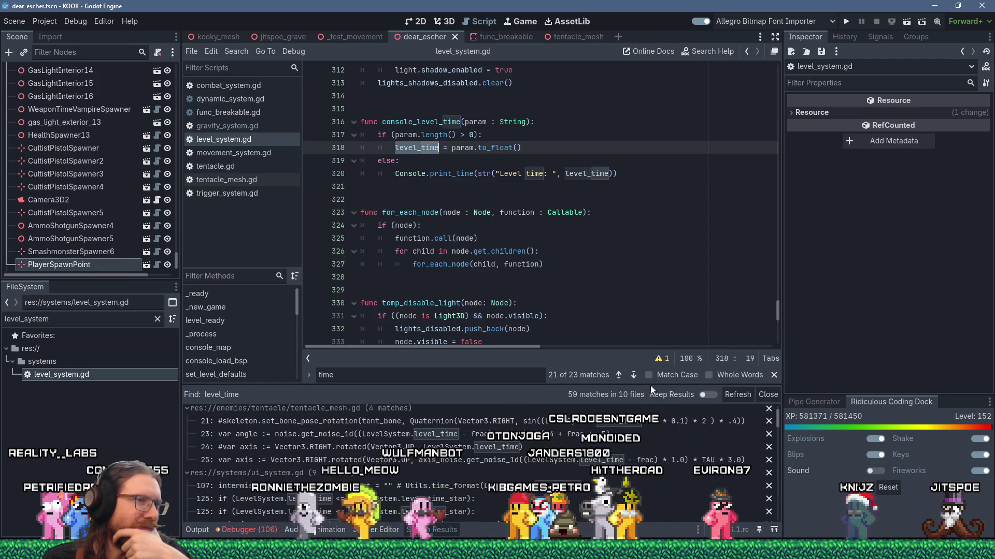
- Enlarge the Search Results panel and scroll through all 59 matches
left_click_drag(652, 384, 648, 312)
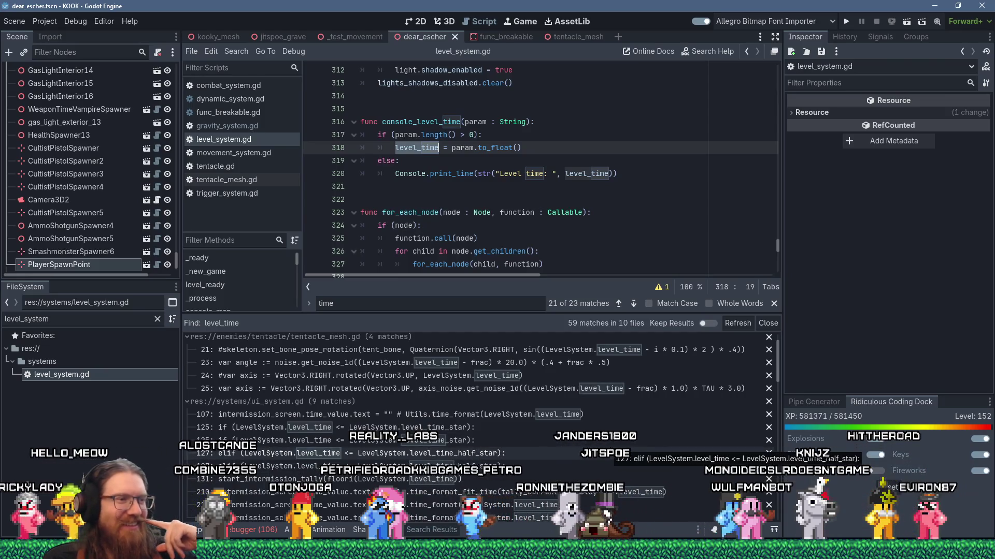
scroll(610, 446, "down", 3)
scroll(610, 446, "down", 2)
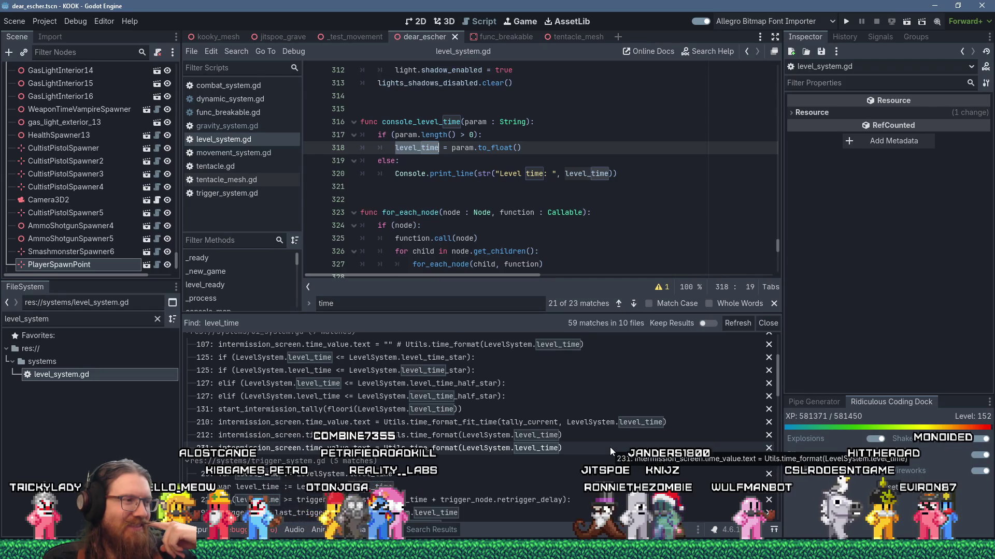
scroll(610, 446, "down", 3)
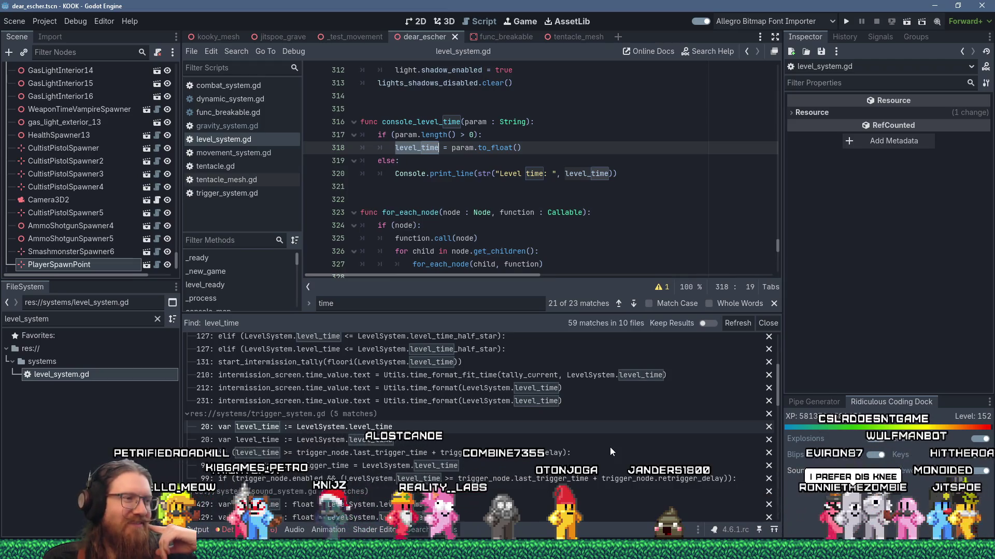
scroll(610, 447, "down", 10)
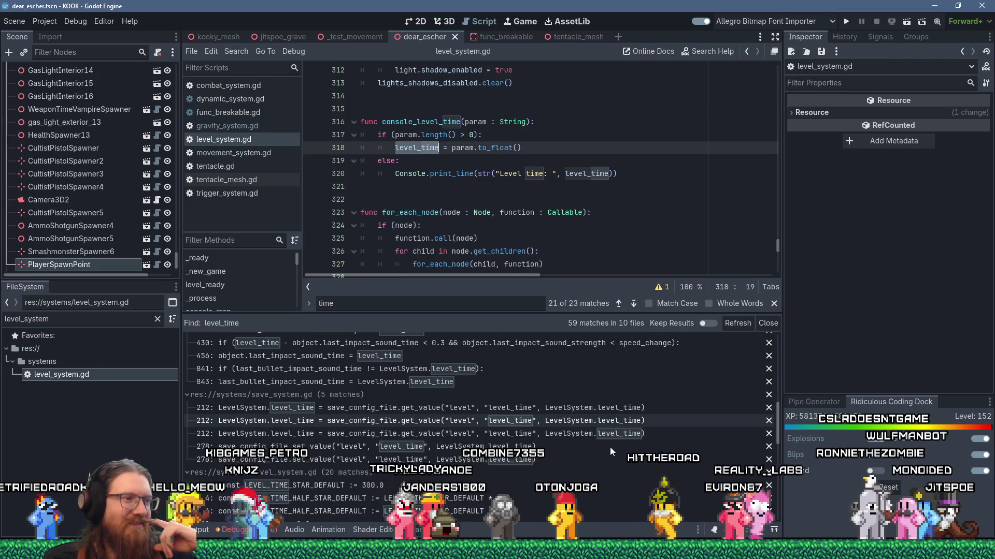
scroll(610, 447, "down", 5)
scroll(611, 446, "down", 3)
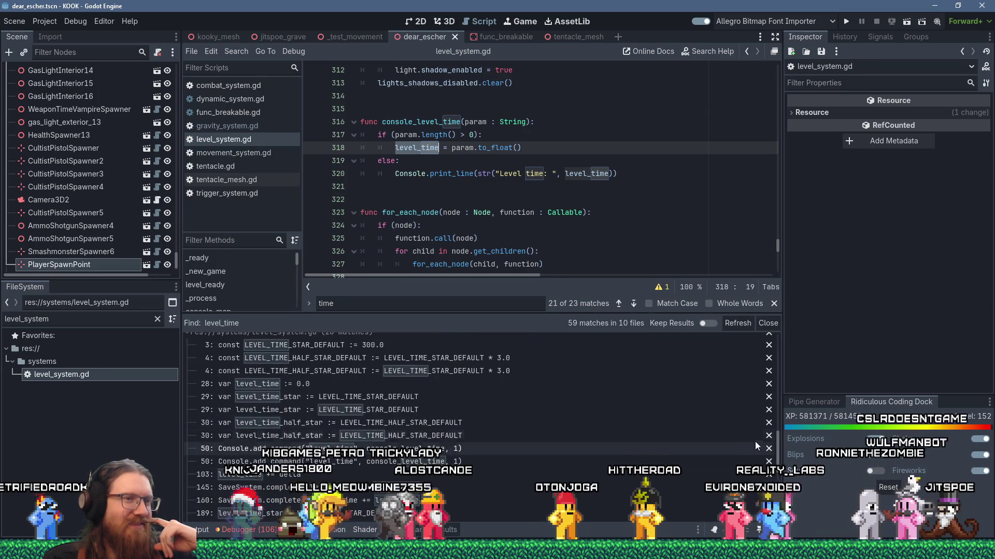
mouse_move(778, 442)
left_mouse_down()
mouse_move(778, 498)
mouse_move(776, 334)
left_mouse_up()
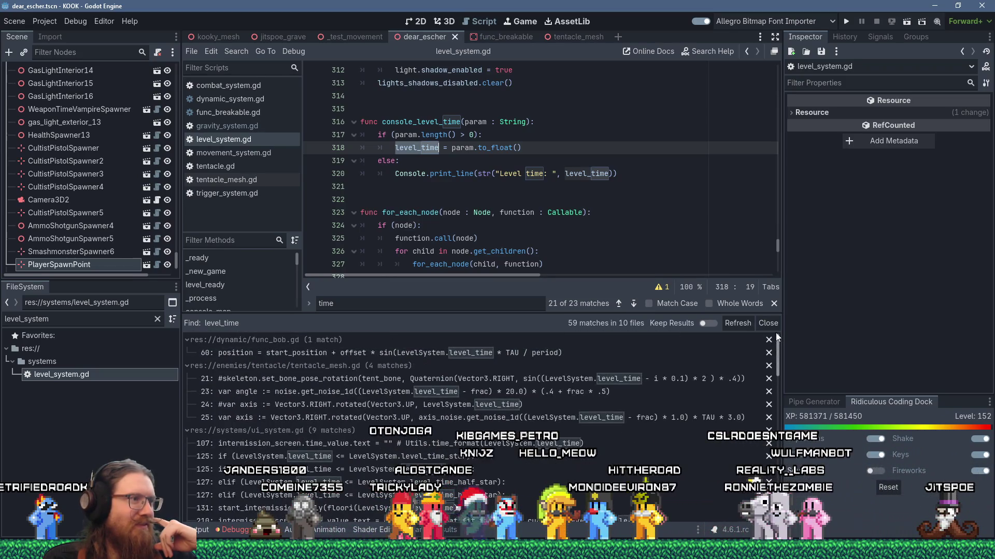
left_click(236, 51)
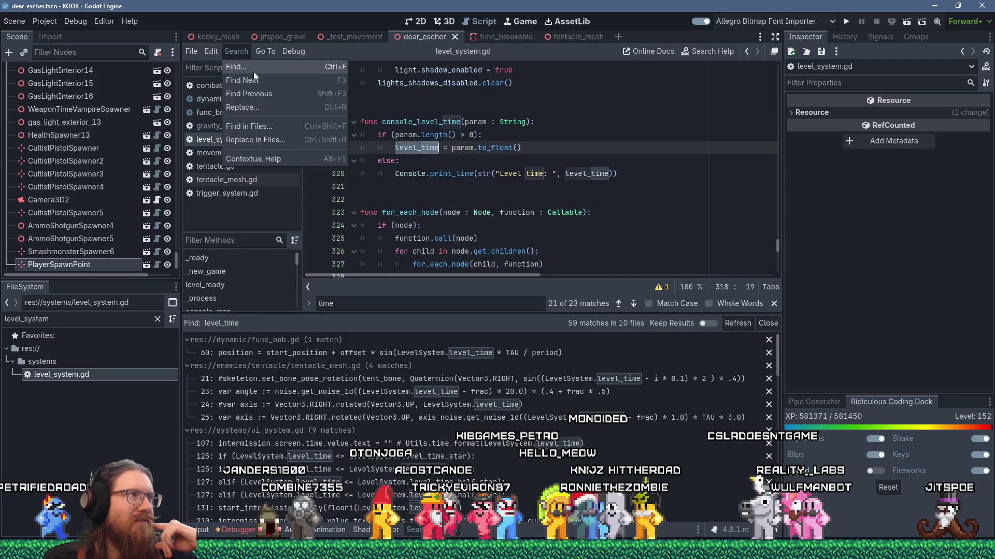
- Narrow the project search to 'level_time =', leaving 2 assignment matches
left_click(278, 125)
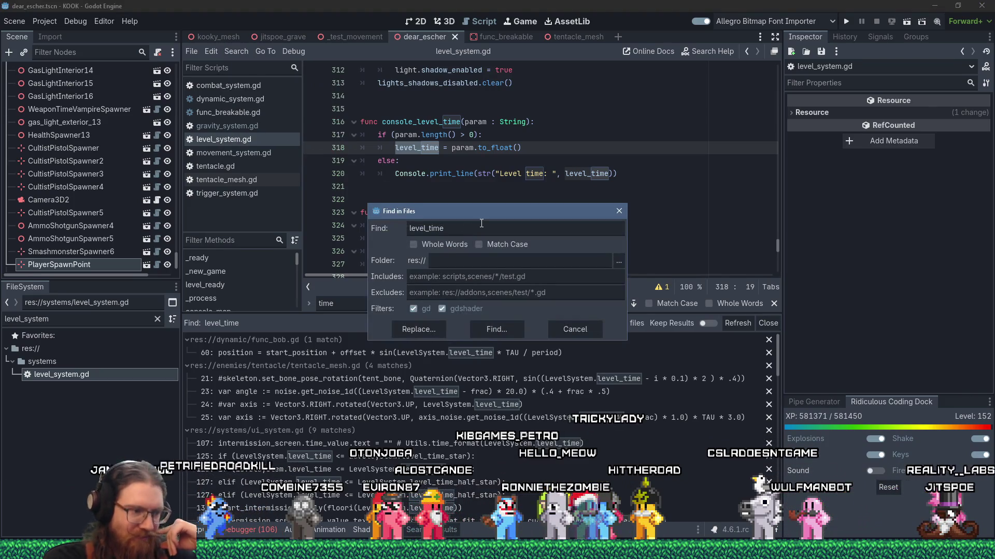
type("=")
key("Return")
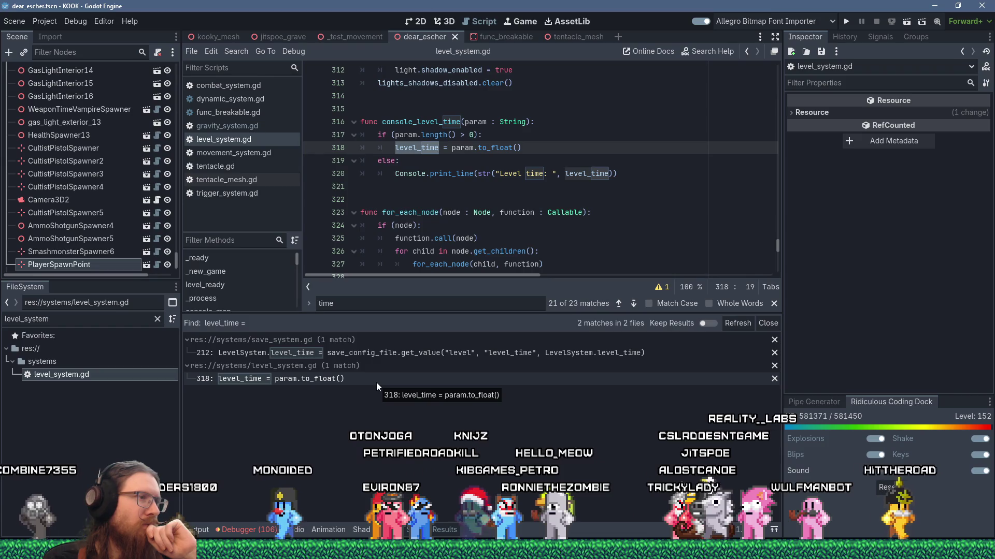
- Inspect the save_system.gd match at line 212, then launch the game
left_click(338, 355)
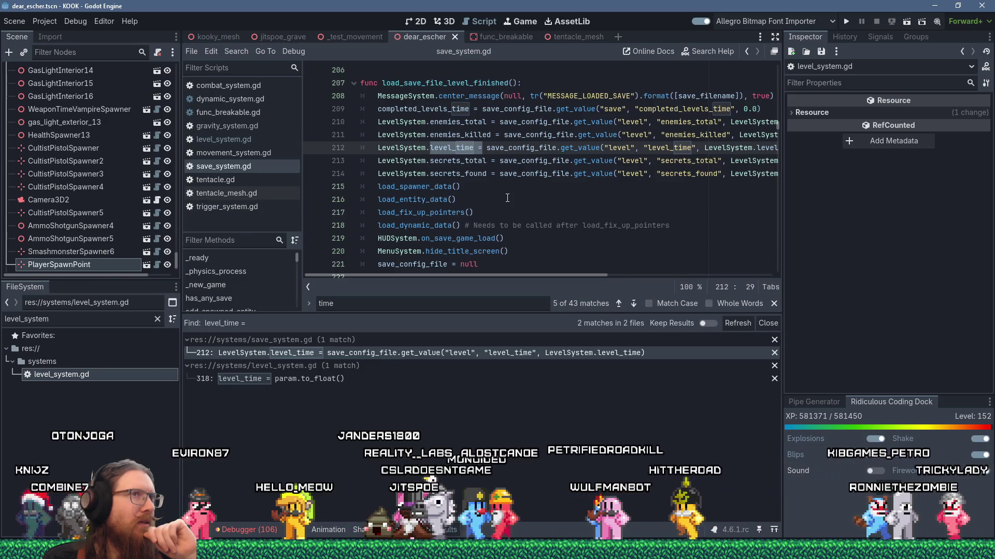
scroll(507, 198, "down", 5)
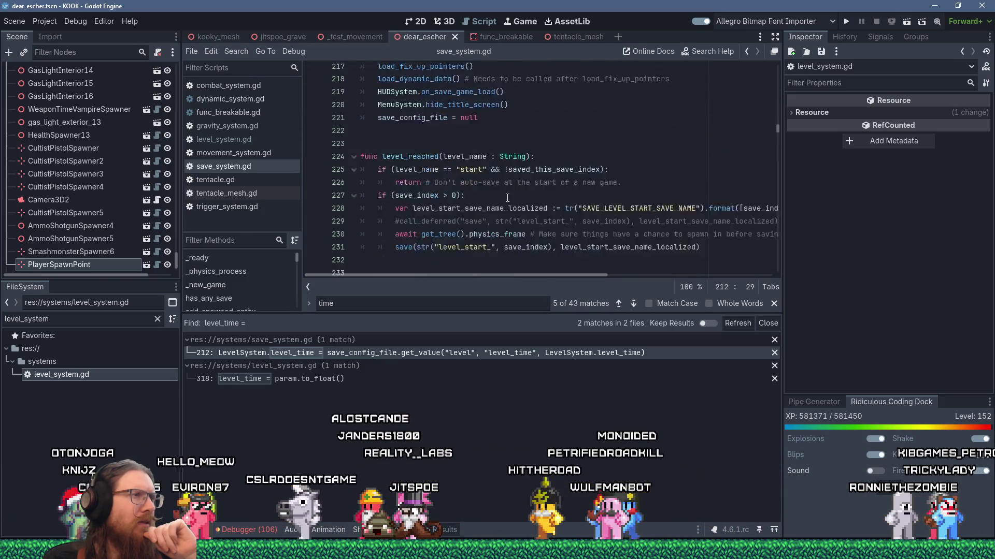
left_click(846, 22)
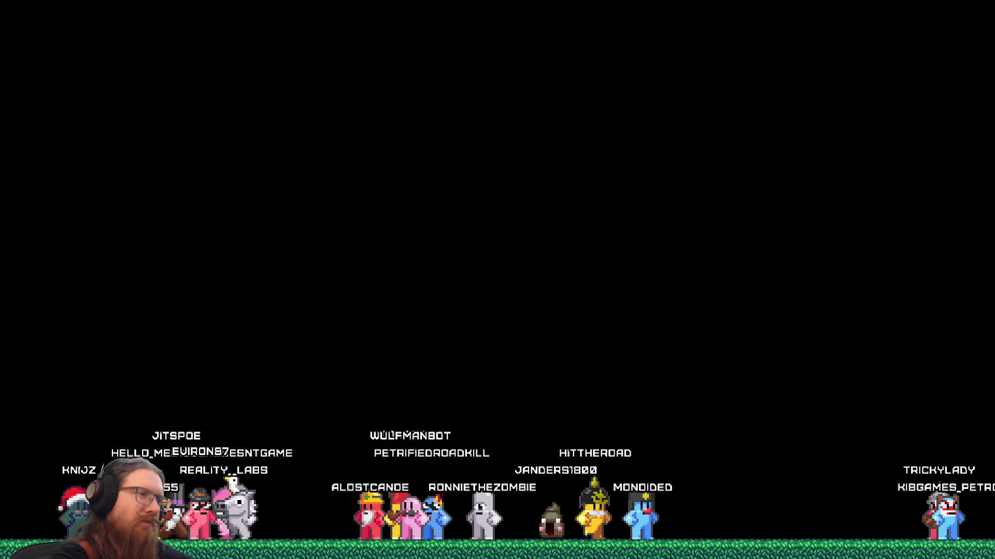
- Load map 1 (london1) from the dev console and turn on noclip
key("grave")
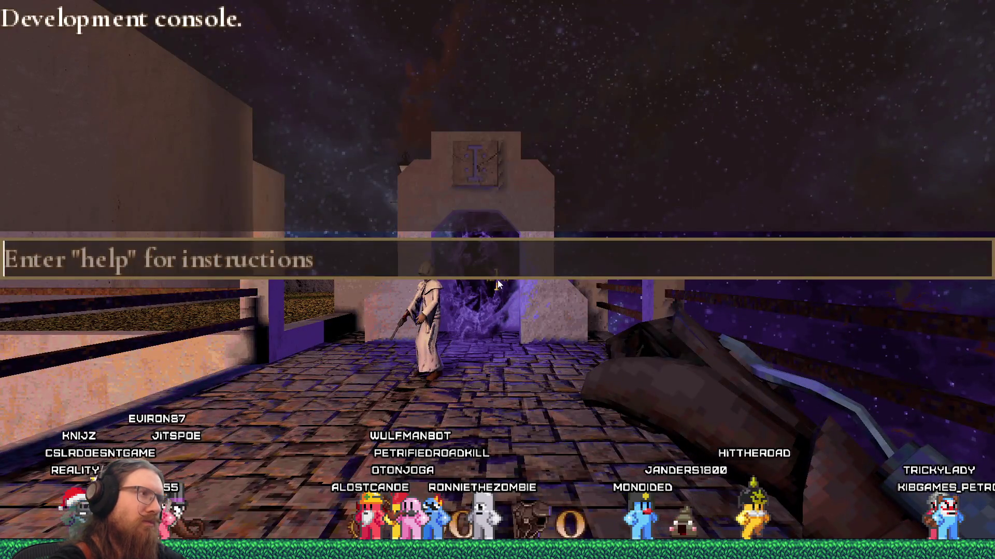
type("map ")
type("1")
key("Return")
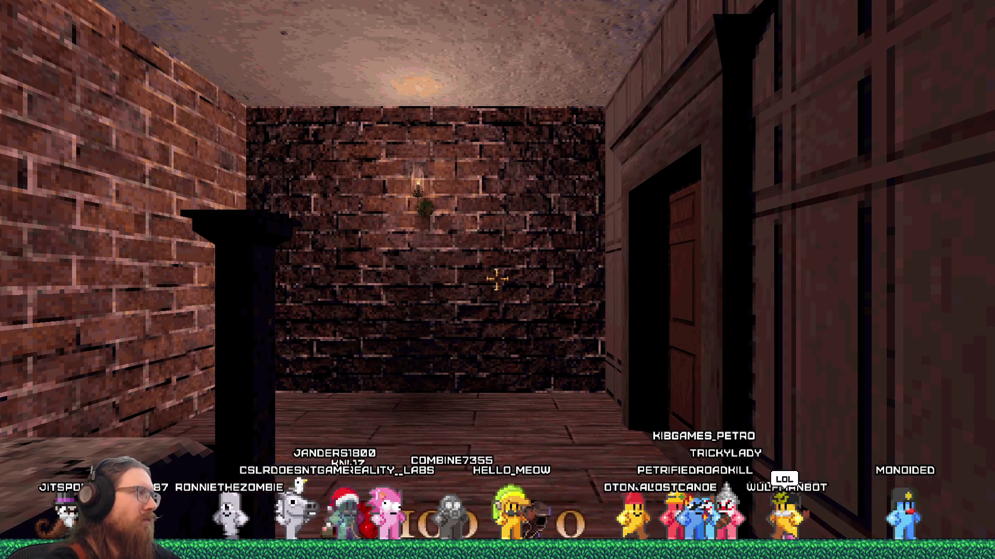
key("grave")
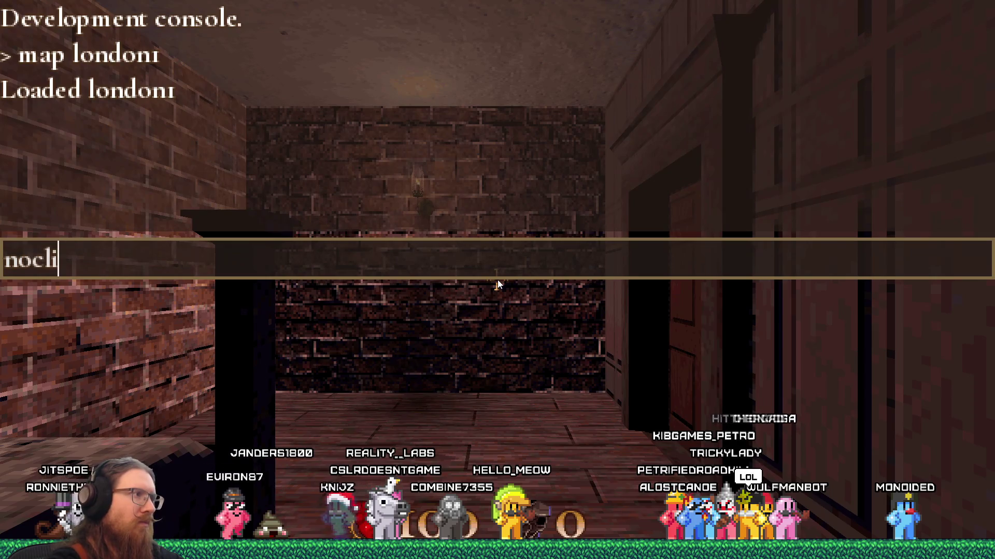
type("p")
key("Return")
key("grave")
key("w")
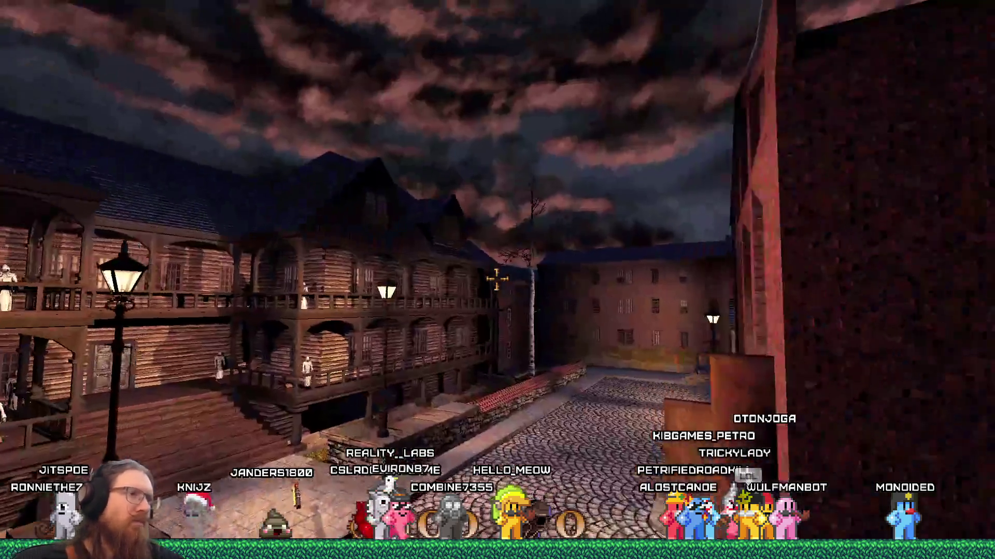
mouse_move(496, 280)
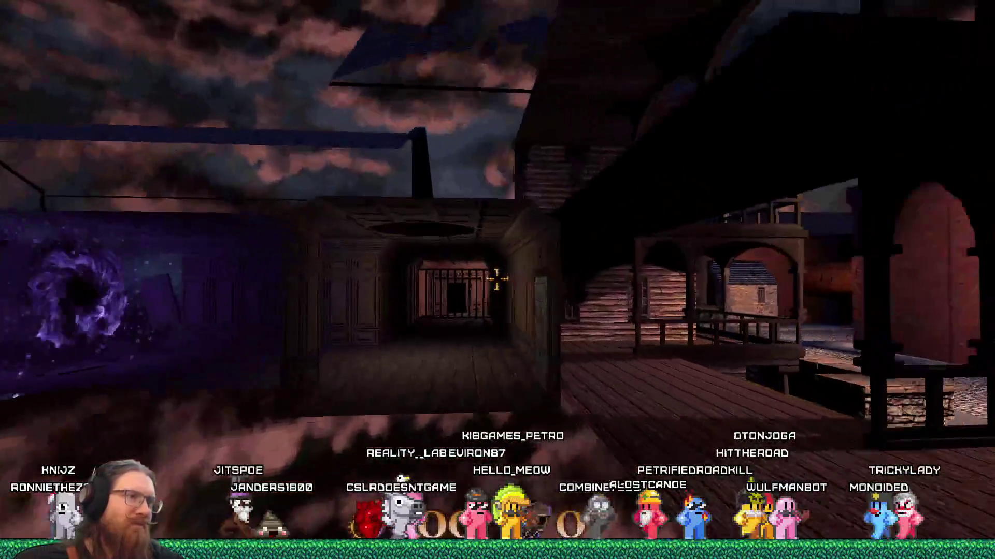
- Show the level-time stats overlay and fly through the purple portal into london3
key("grave")
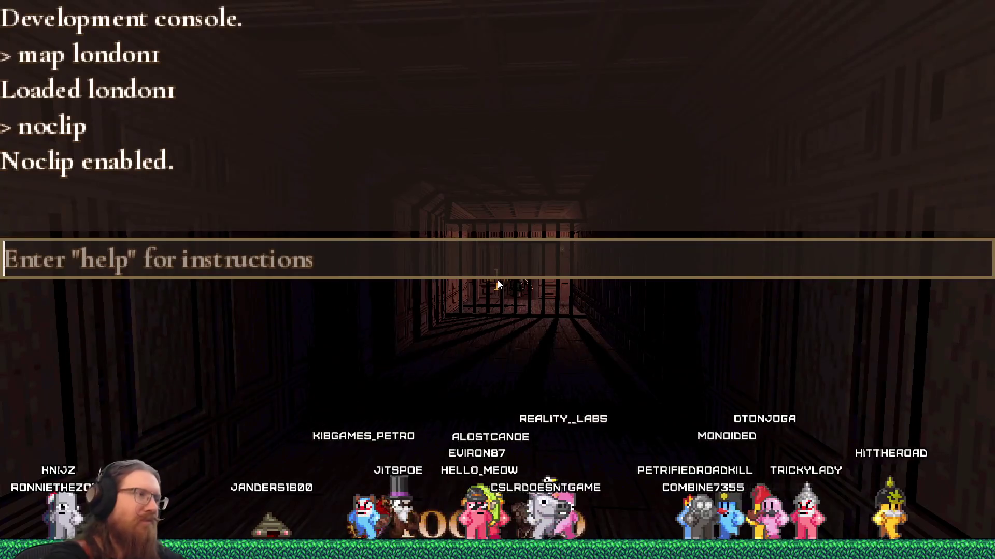
type("noc")
key("grave")
key("Tab")
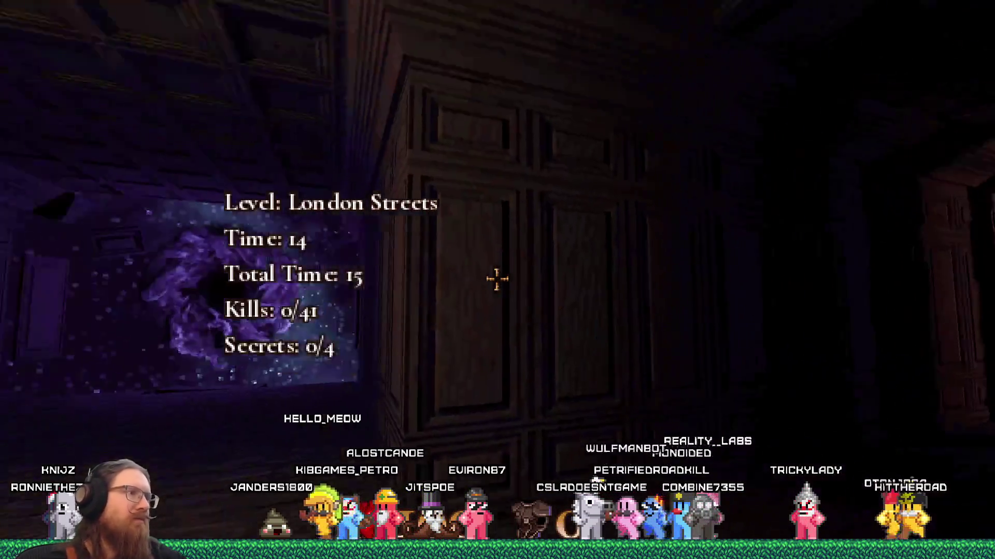
key("w")
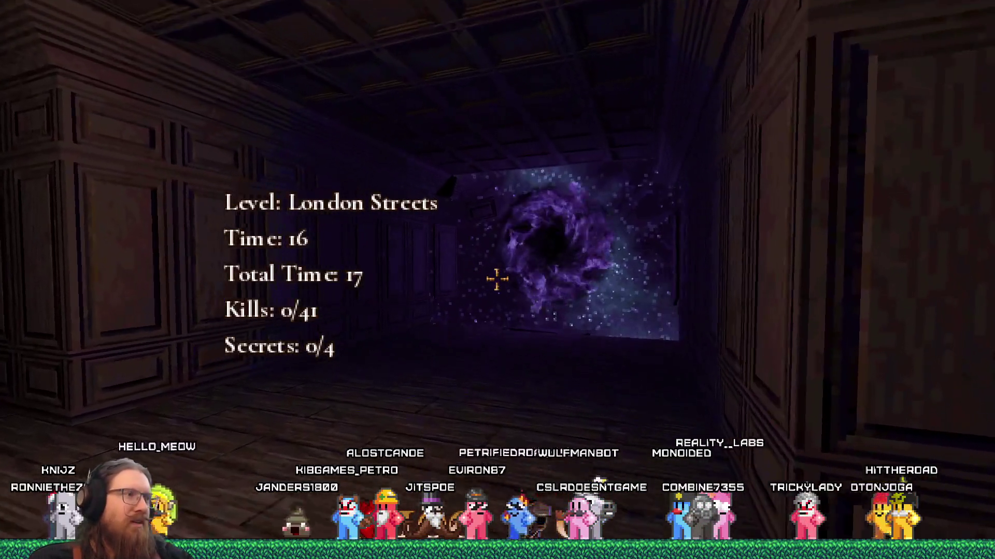
key("w")
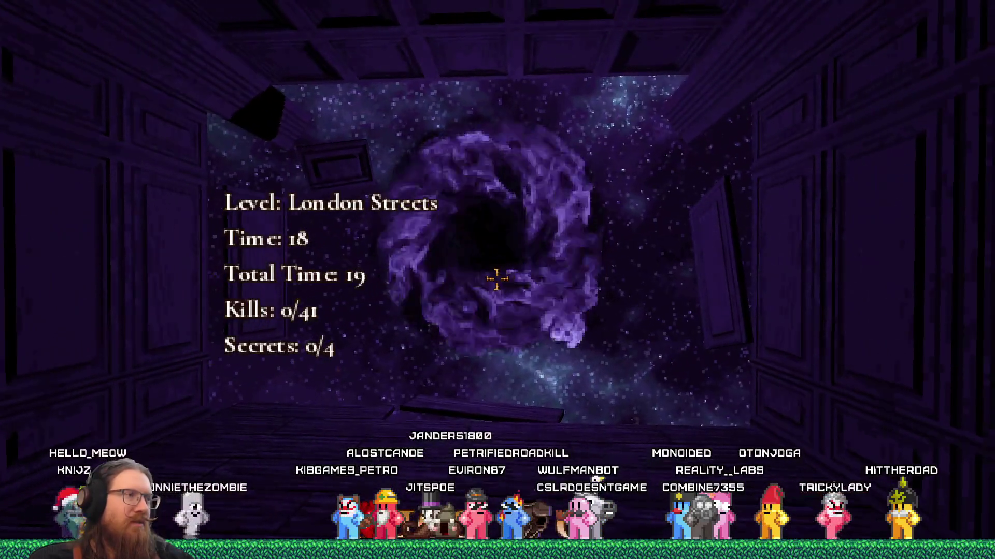
key("w")
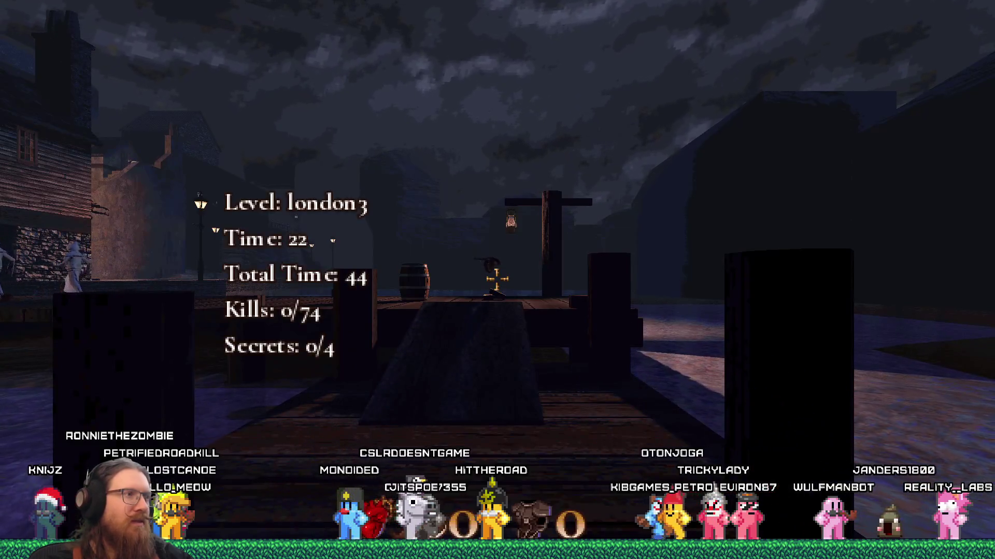
- Quit the game with the console's quit command
key("grave")
type("quit")
key("Return")
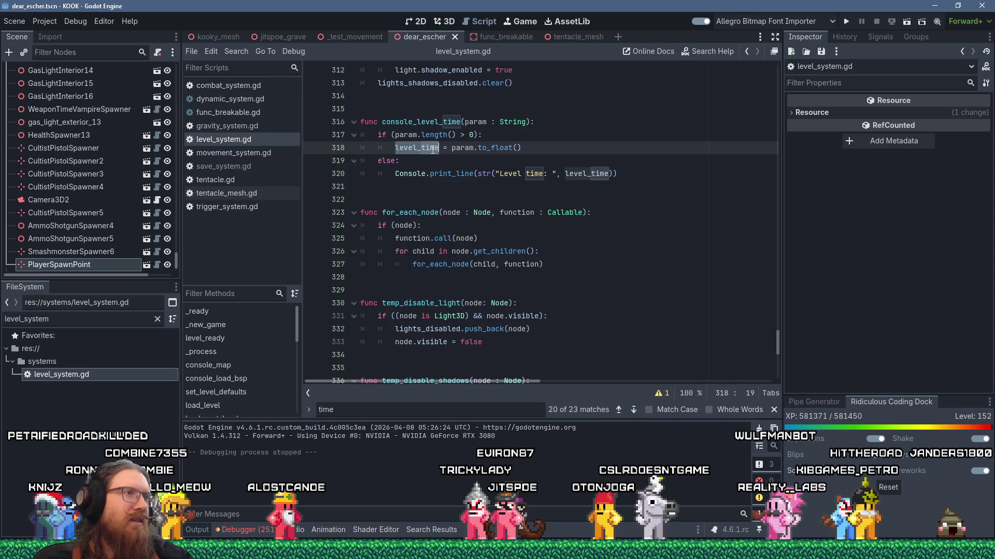
- Bring the Firefox Reddit image window over the editor and nudge it slightly right
right_click(435, 152)
left_click(630, 201)
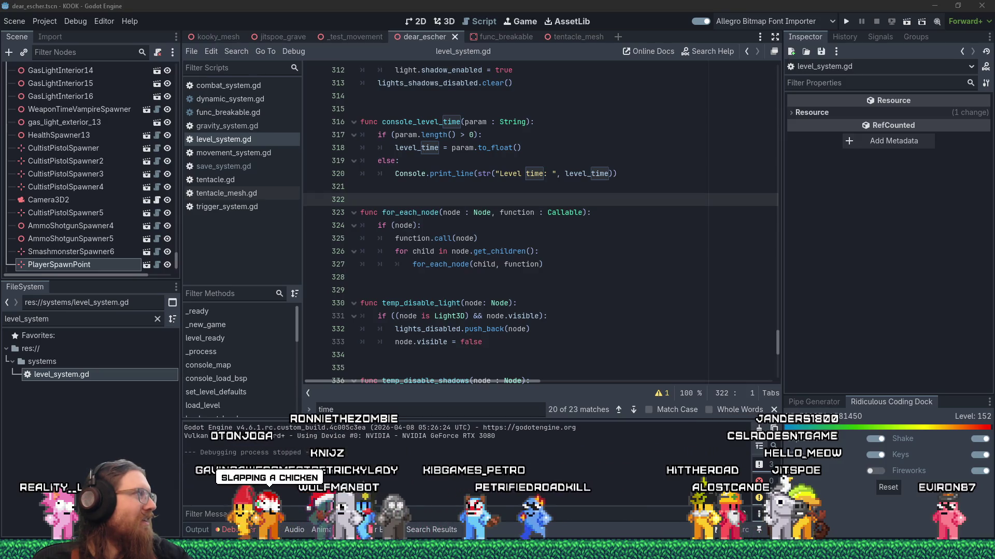
key("alt+Tab")
left_click_drag(538, 6, 609, 7)
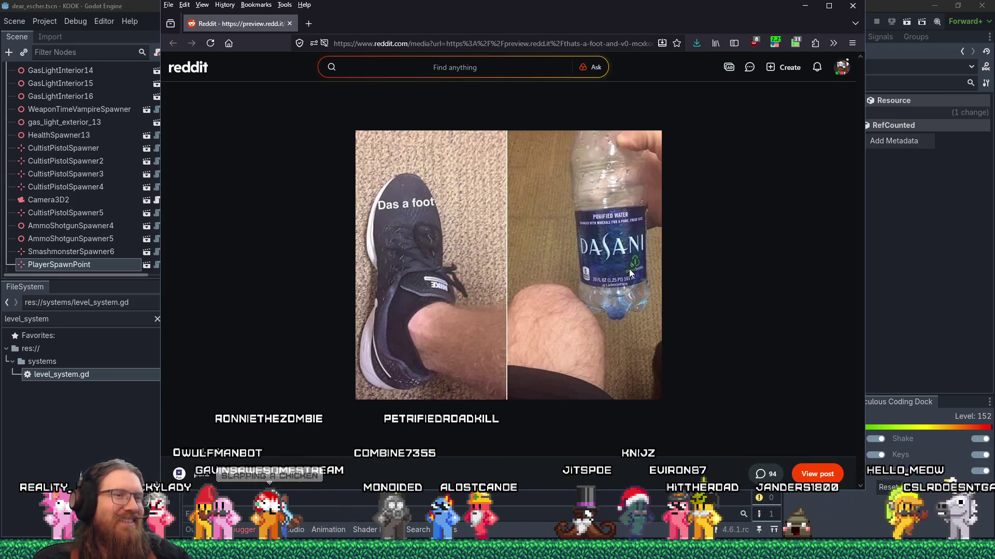
- Close the Firefox window to reveal level_system.gd in the script editor
left_click(850, 6)
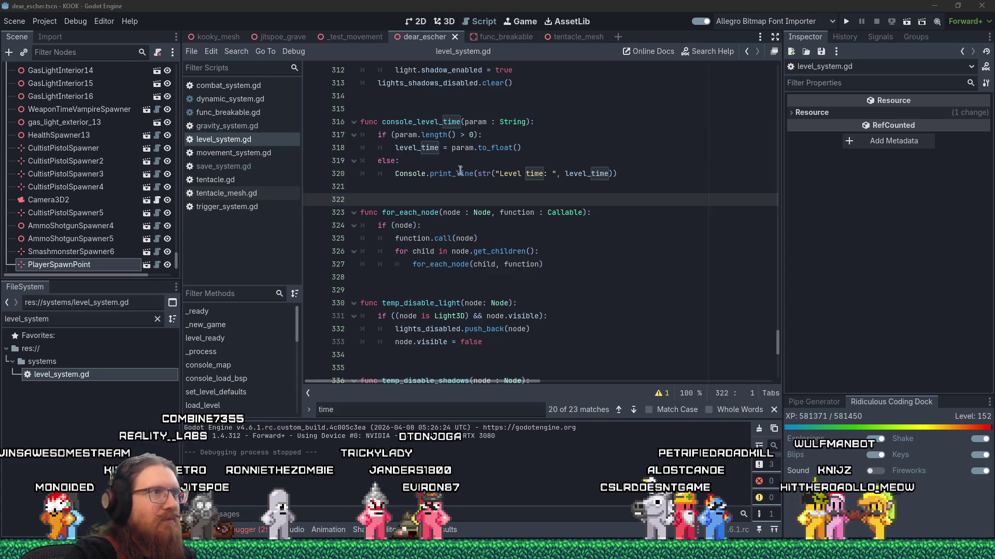
right_click(428, 151)
- Add '- set level_time to 0 on loading a level' under the kook_todo.txt heading, then return to Godot
key("super+Tab")
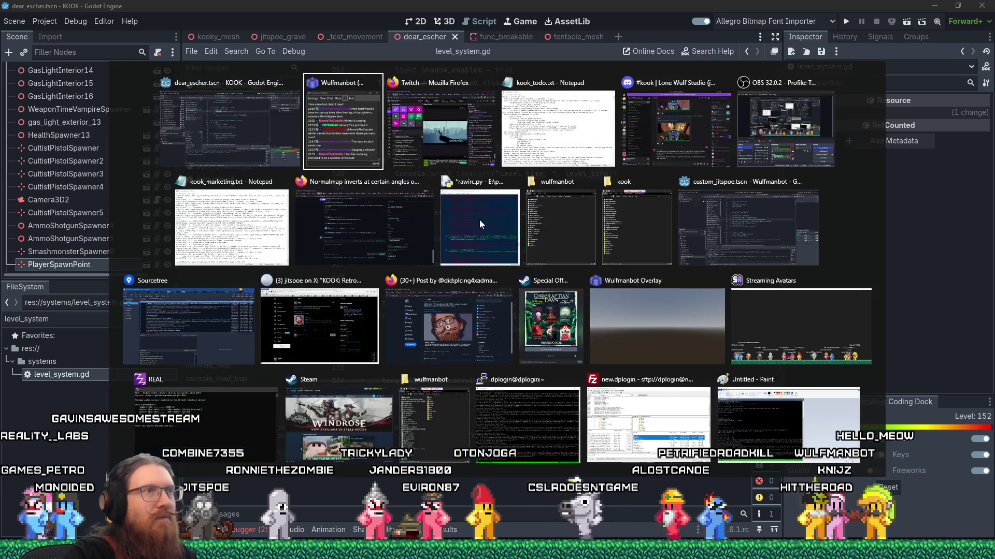
left_click(557, 129)
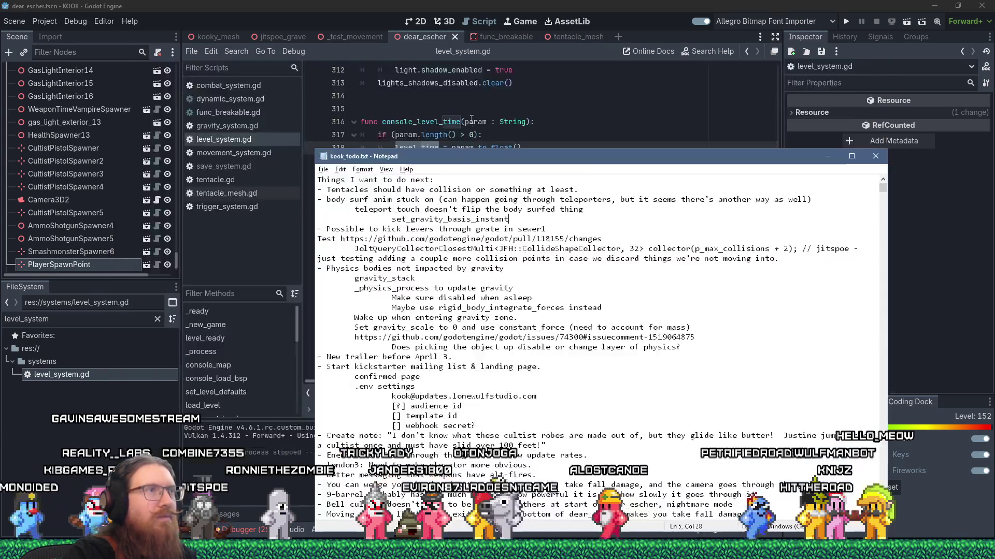
left_click(479, 183)
key("Return")
type("- s")
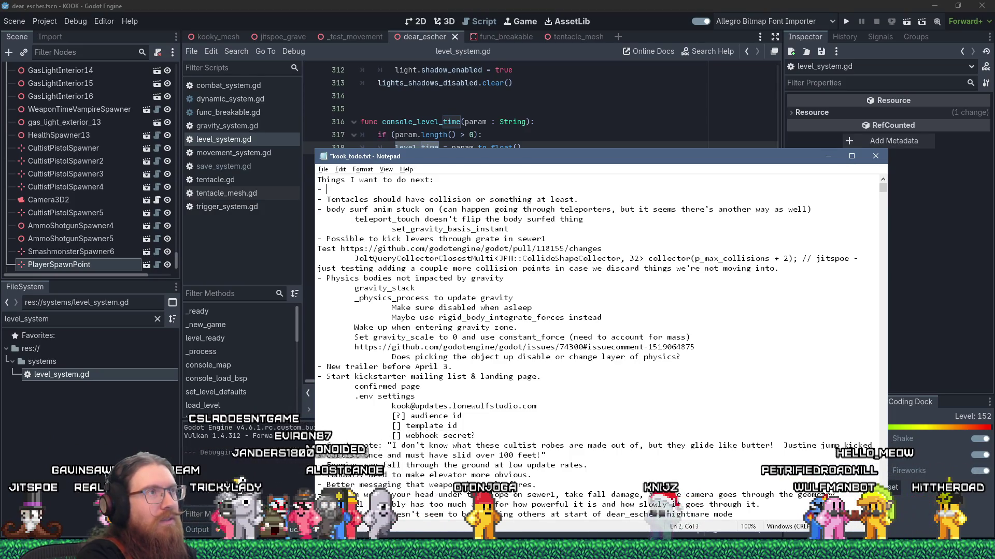
type("et level_time")
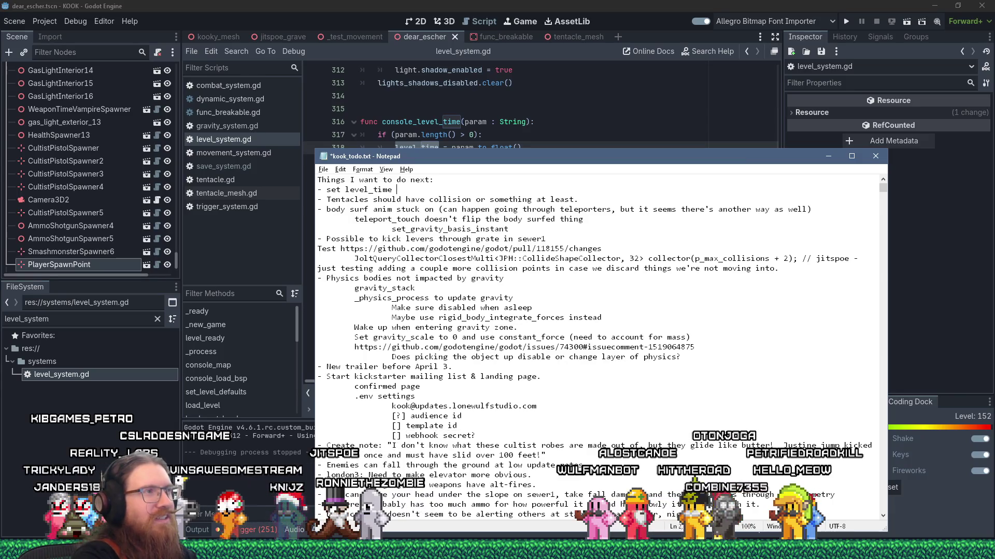
type("ding a l")
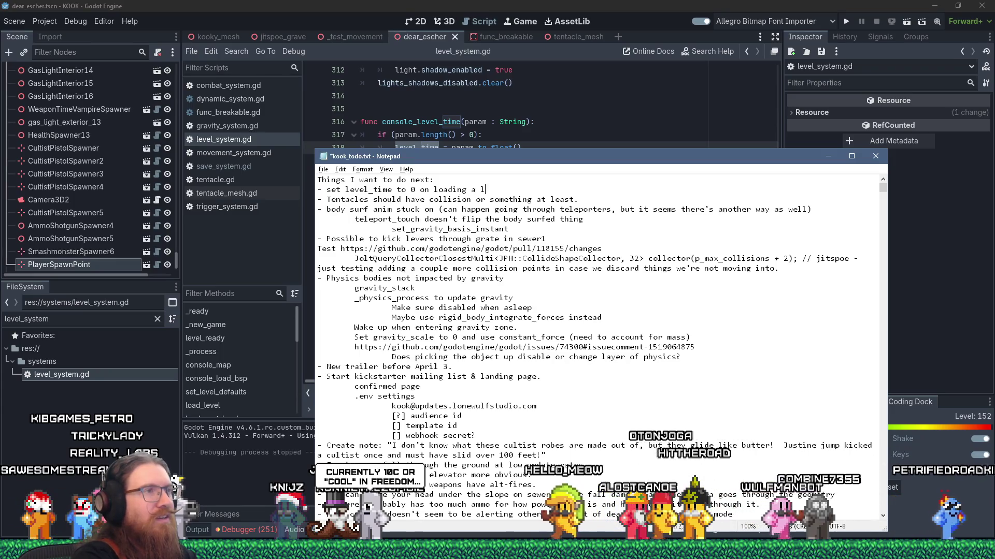
type("evel")
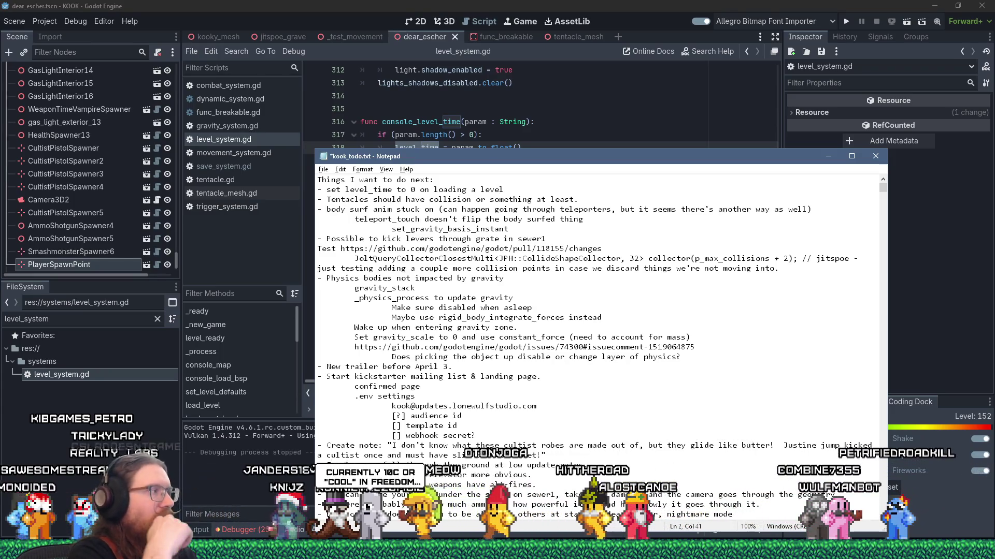
key("alt+Tab")
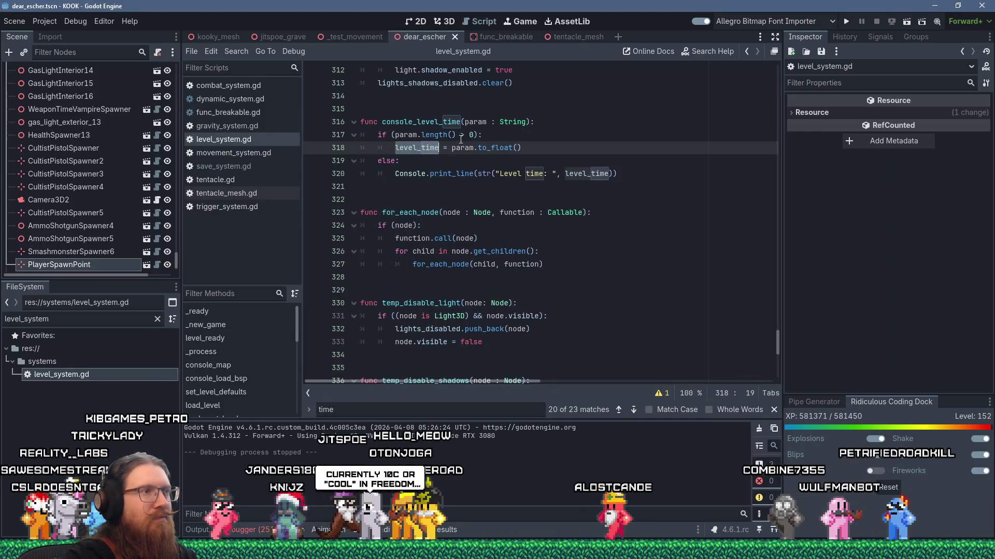
- Jump from level_time's line 318 usage to its line 28 declaration and copy the name
scroll(500, 207, "up", 1)
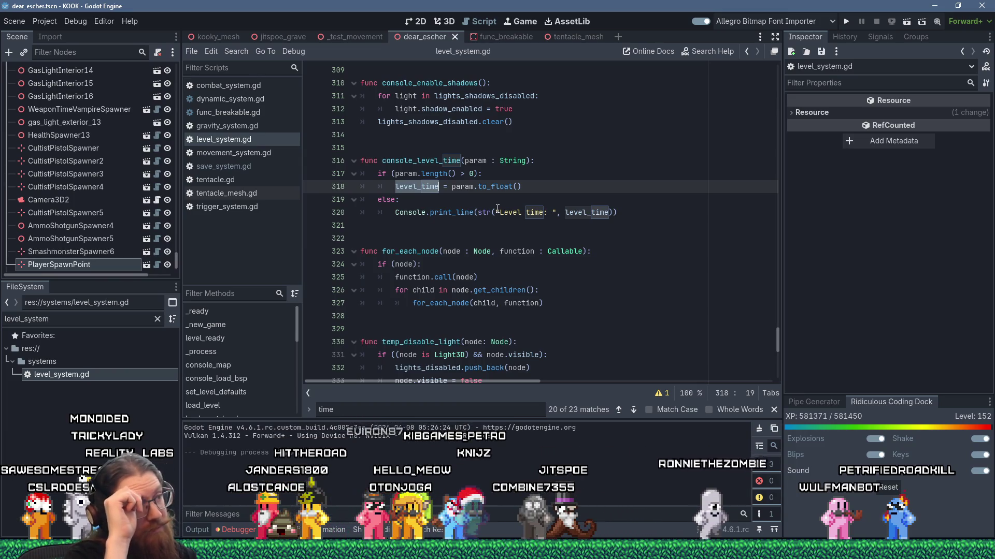
left_click(497, 209)
left_click(417, 186, "ctrl")
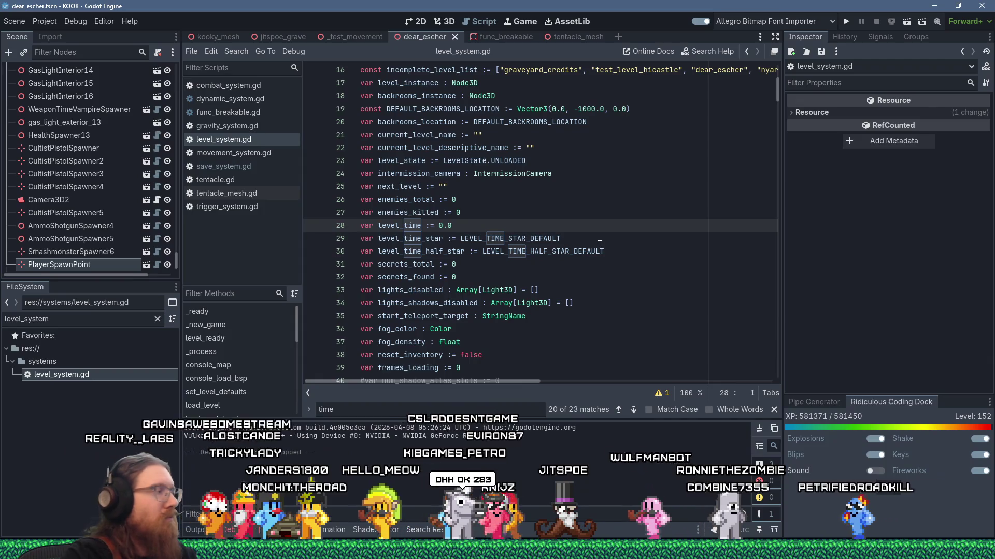
mouse_move(601, 250)
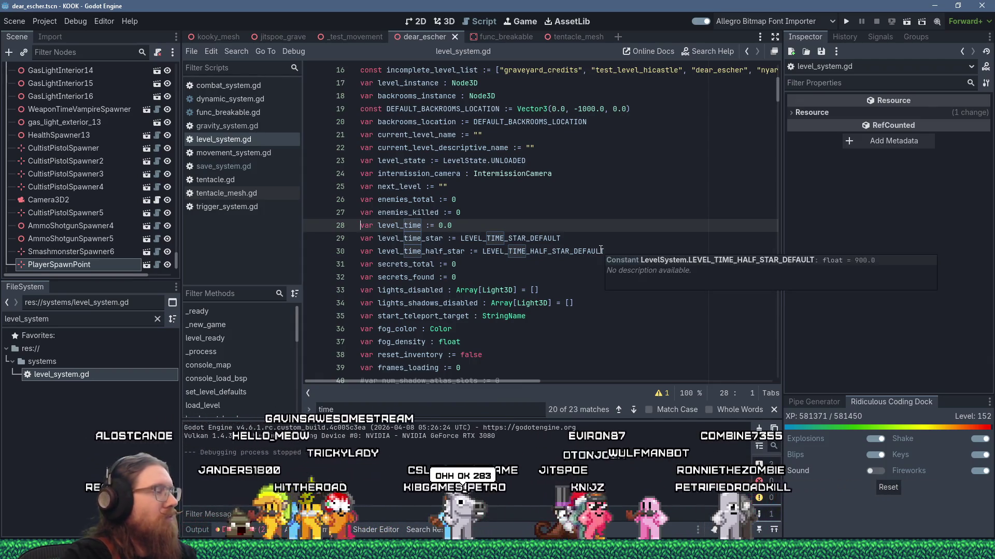
right_click(396, 225)
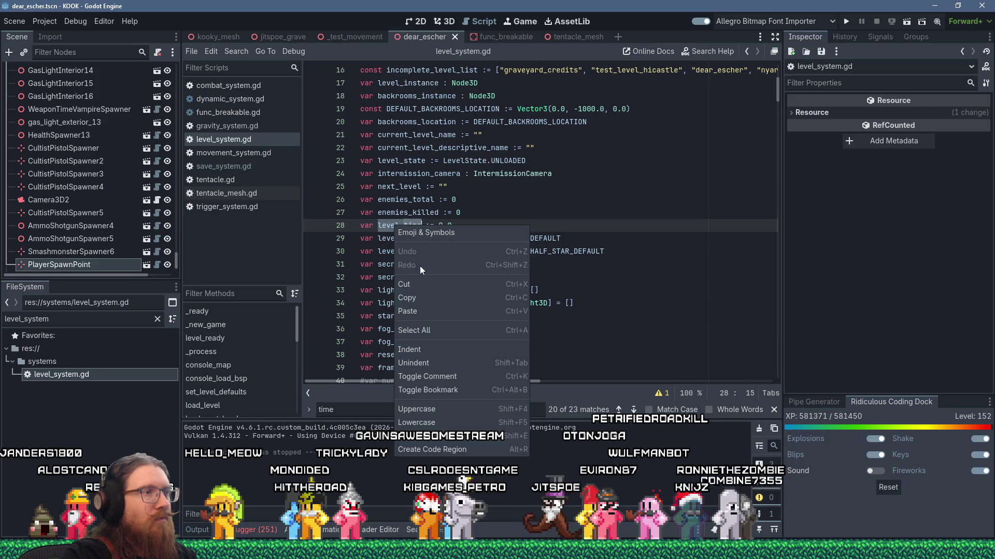
left_click(438, 298)
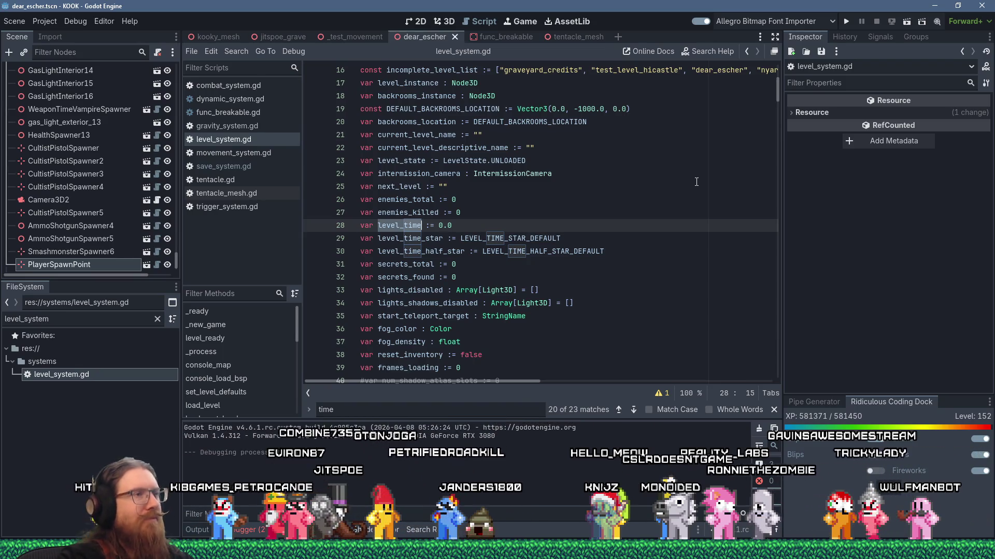
- Bring up and dismiss level_time's editing options on line 28 without making changes
right_click(415, 225)
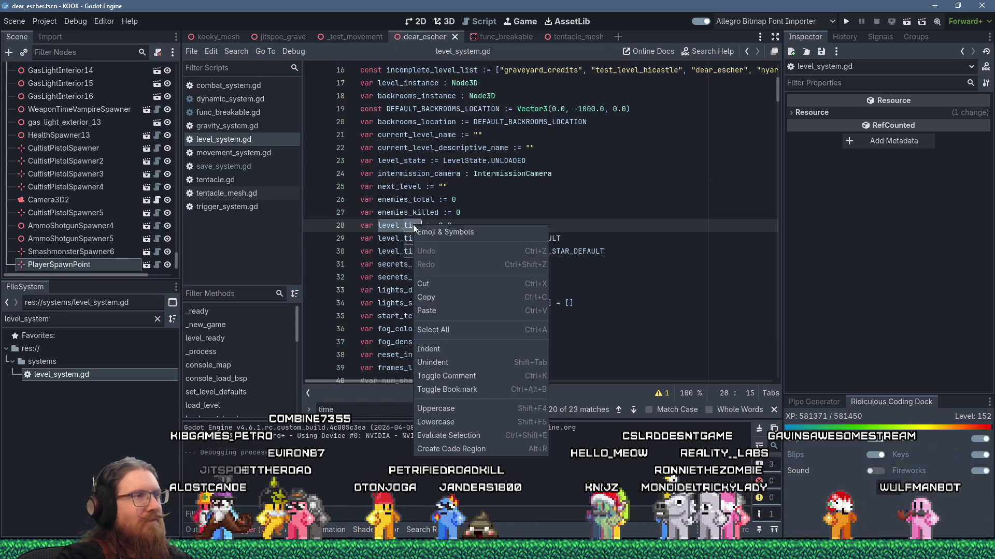
left_click(440, 299)
mouse_move(510, 254)
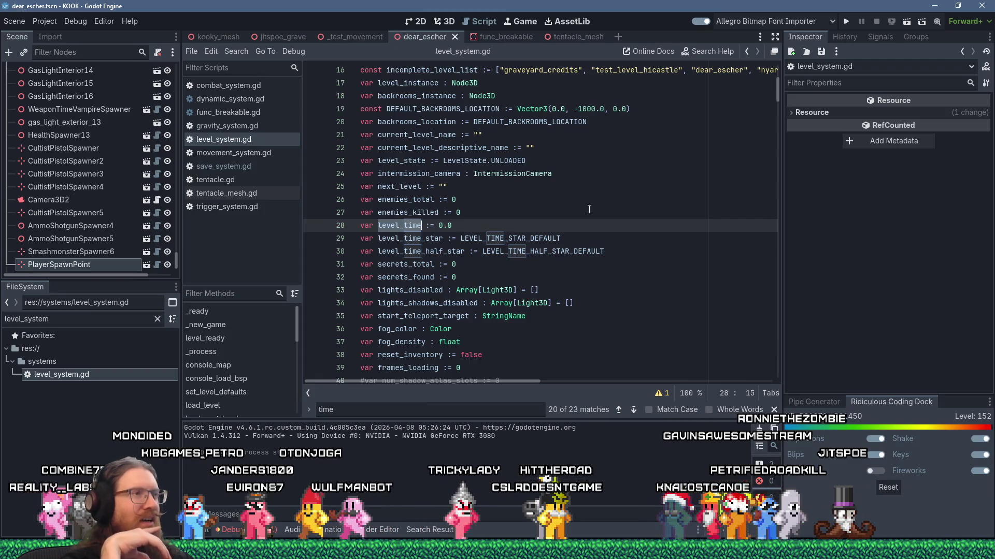
right_click(400, 228)
left_click(554, 227)
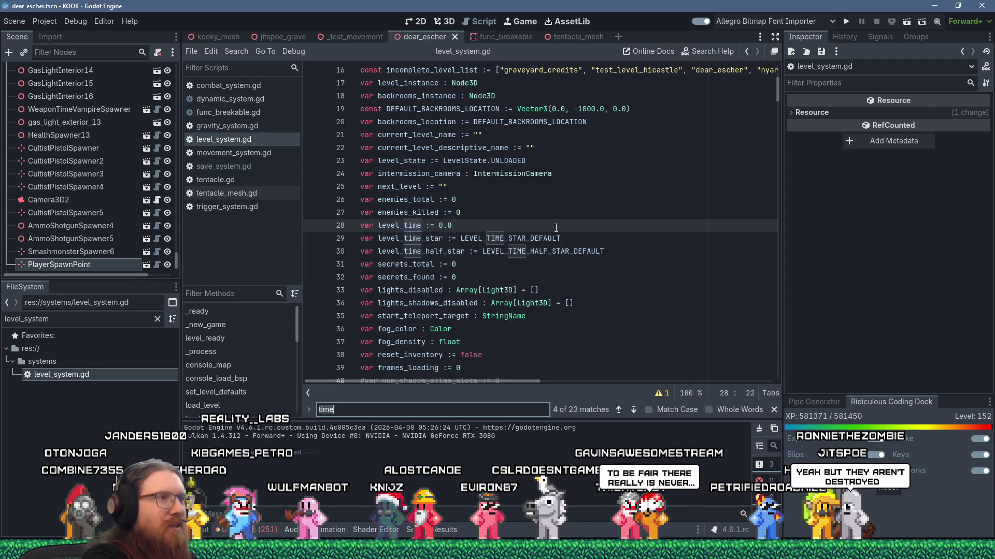
- Search for level_loaded and place the cursor at the end of the PLAYING state line
key("ctrl+f")
type("level_loaded")
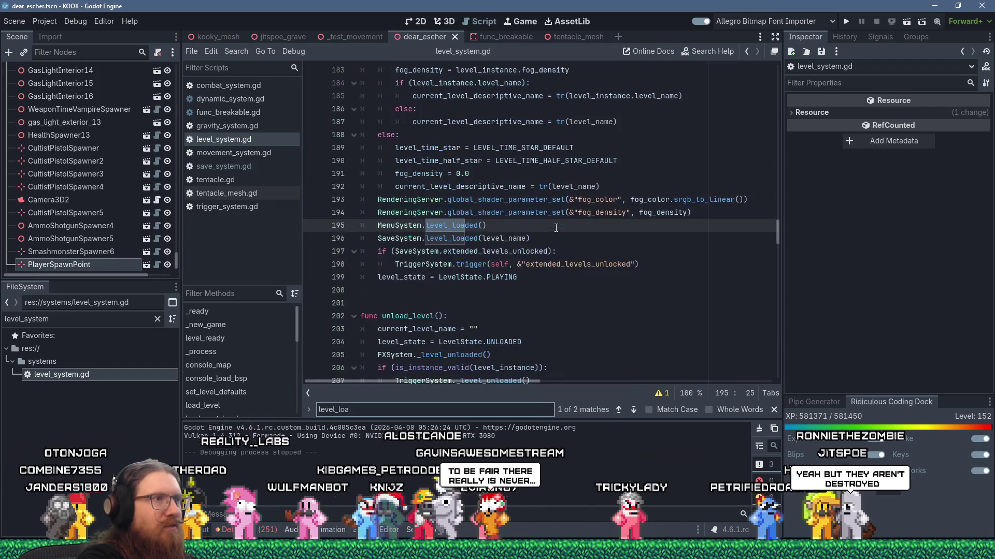
scroll(471, 242, "up", 7)
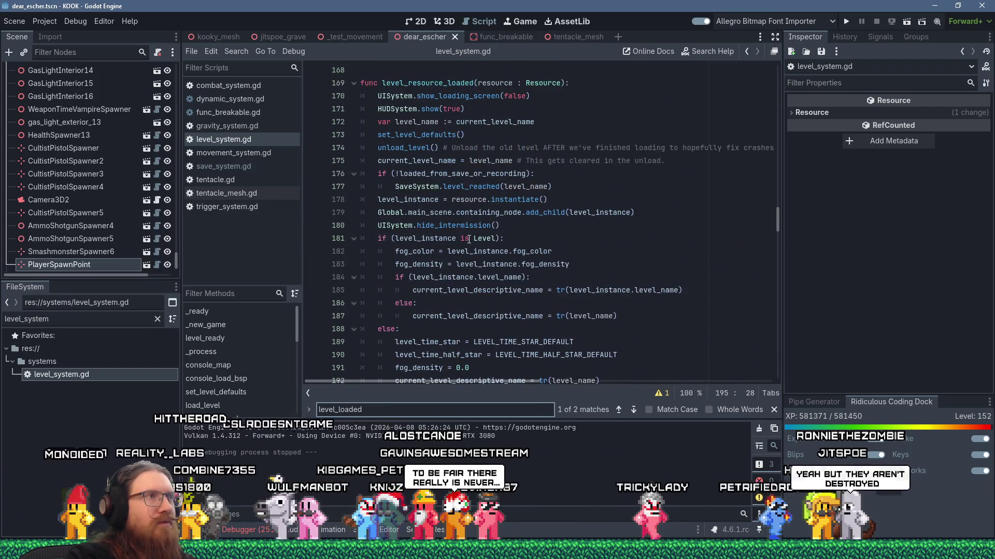
scroll(469, 239, "down", 7)
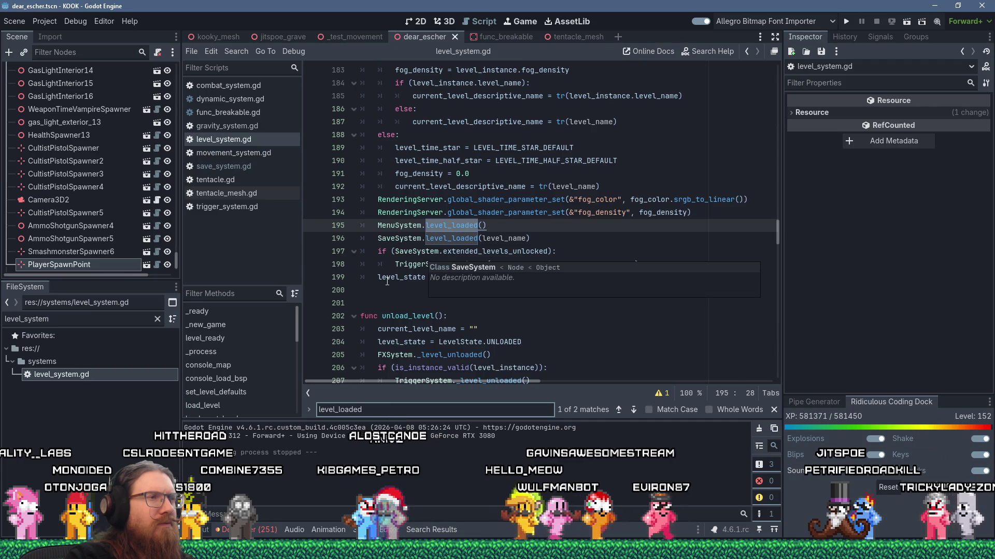
left_click(396, 265)
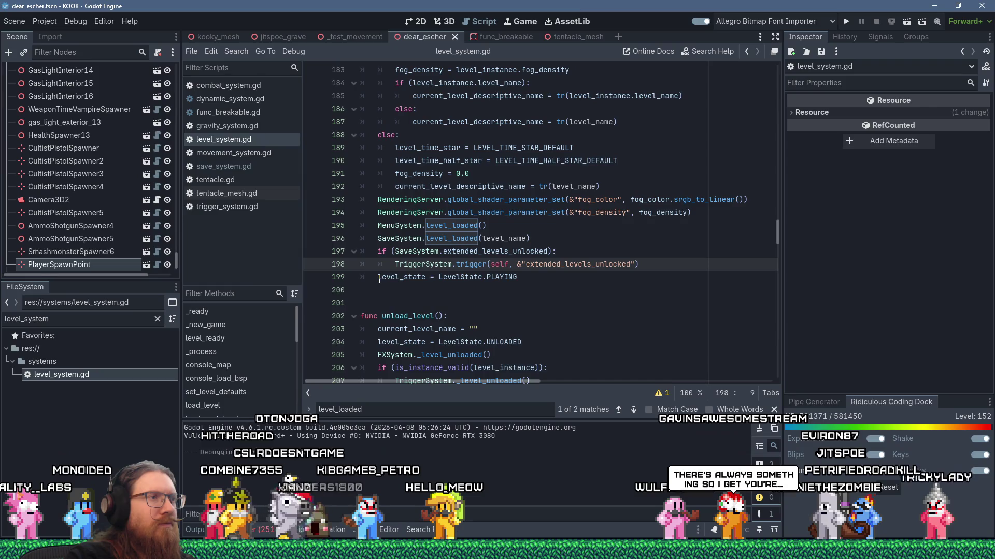
left_click(523, 279)
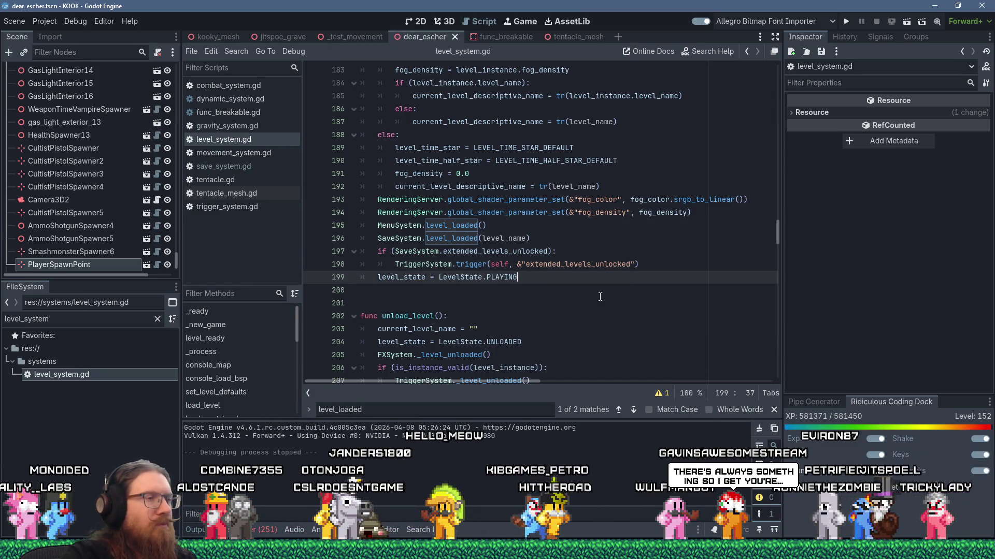
- Paste 'level_time = 0.0' on new line 200, save level_system.gd, and run the game
key("Return")
type("level_time")
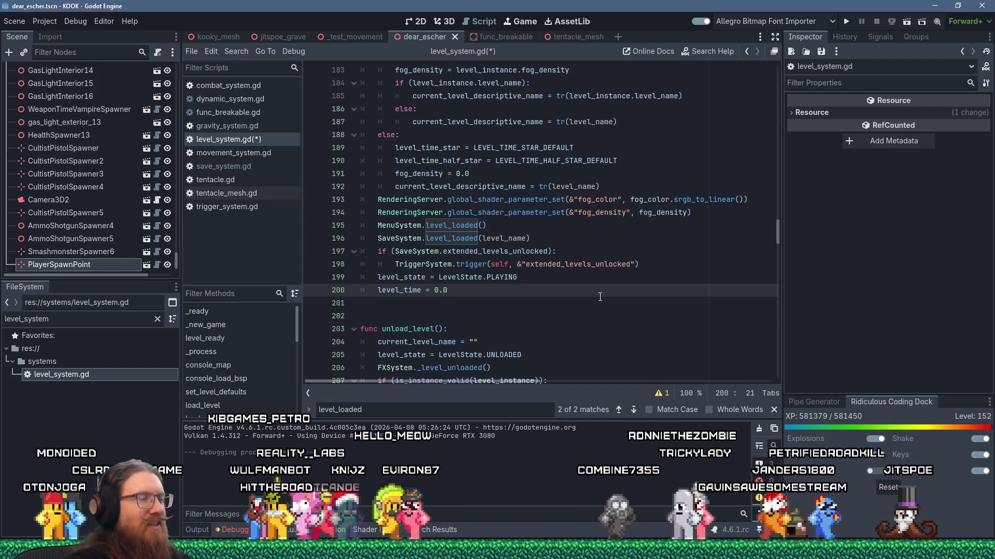
key("ctrl+s")
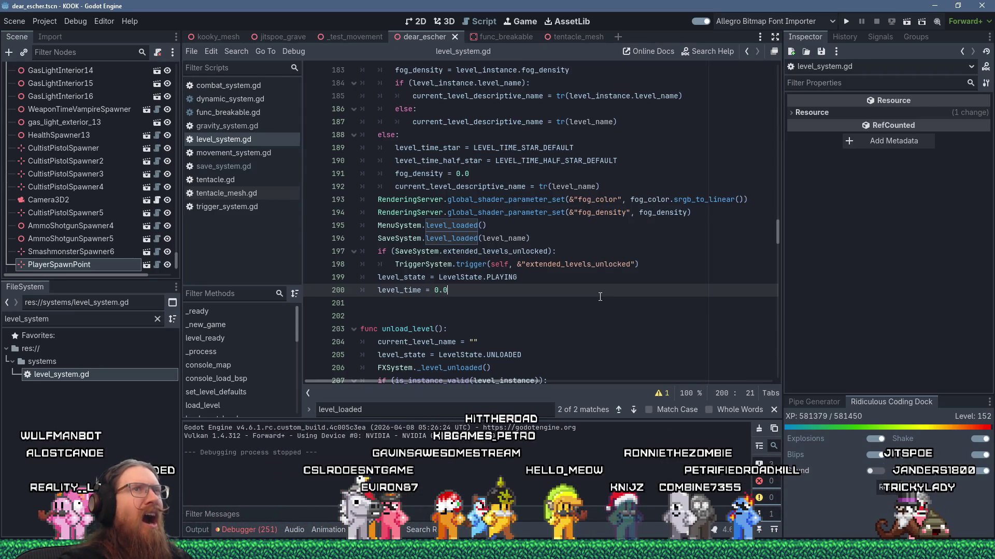
left_click(840, 23)
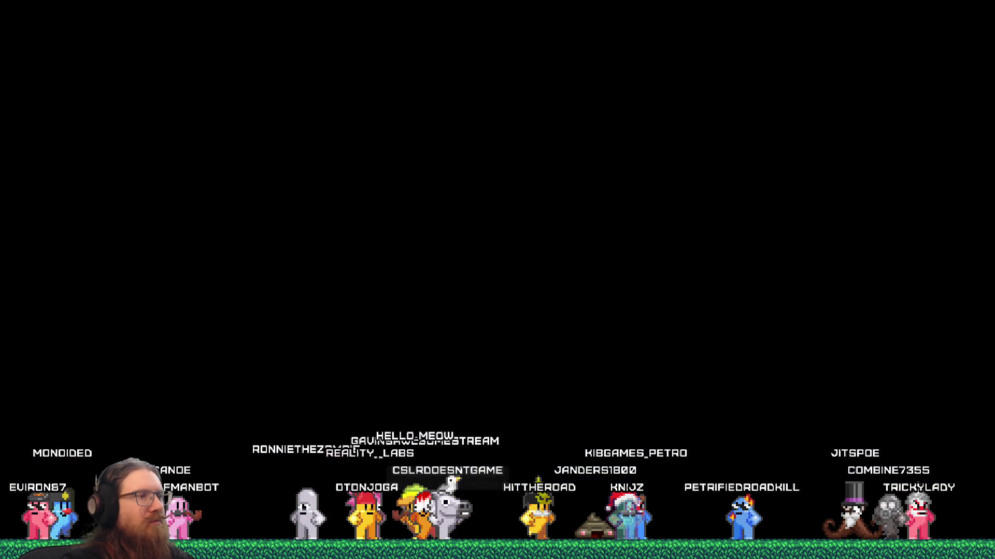
- Walk toward the london3 canal watching the level time start at 1, then quit via the console
key("w")
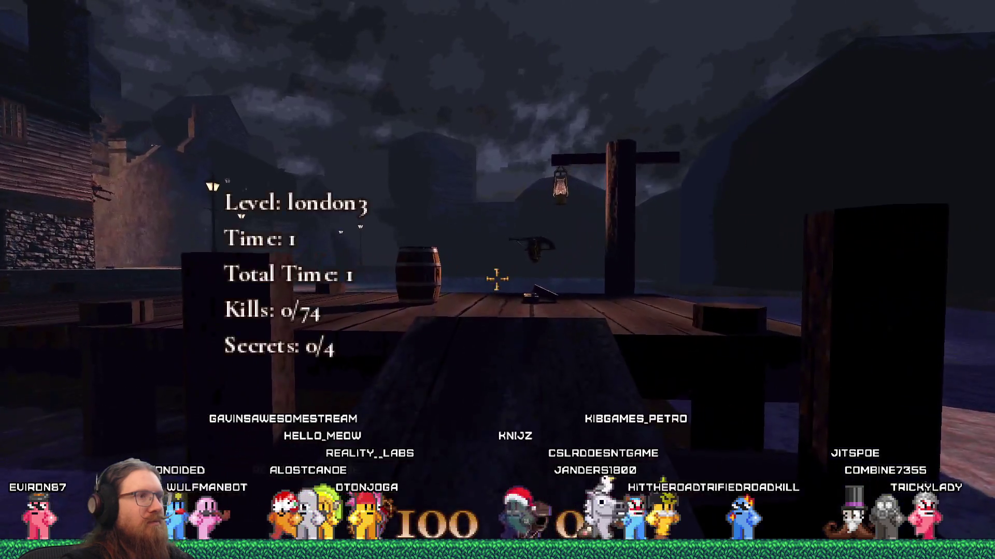
key("w")
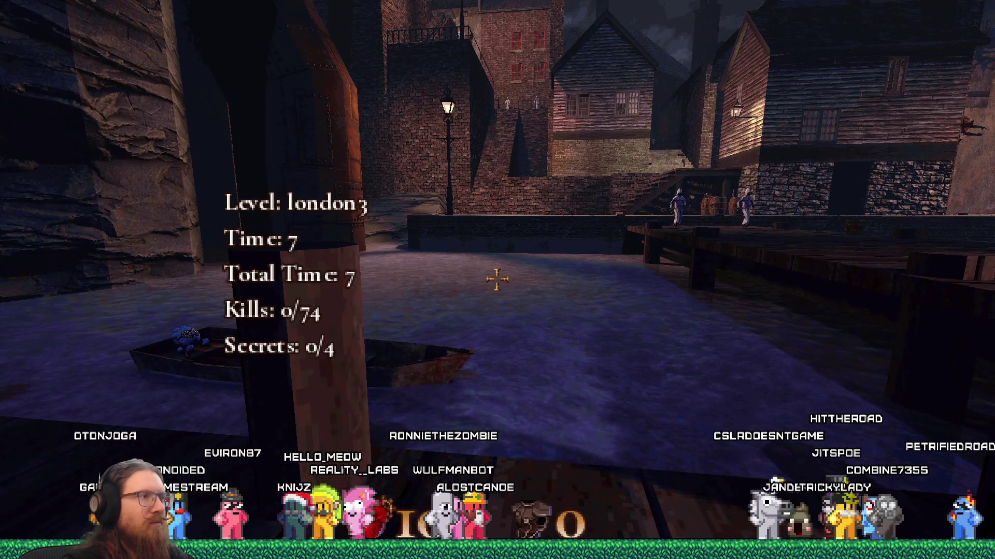
key("w")
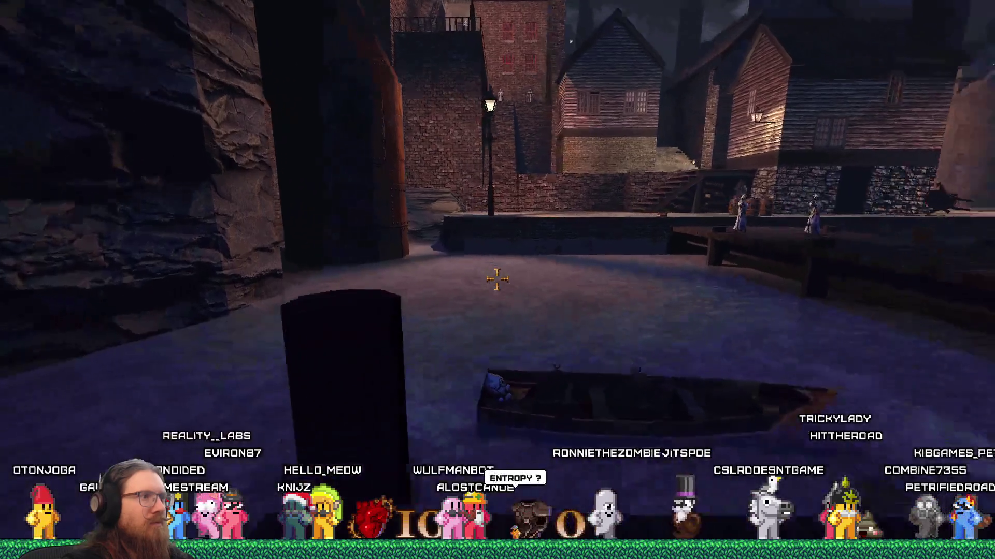
key("grave")
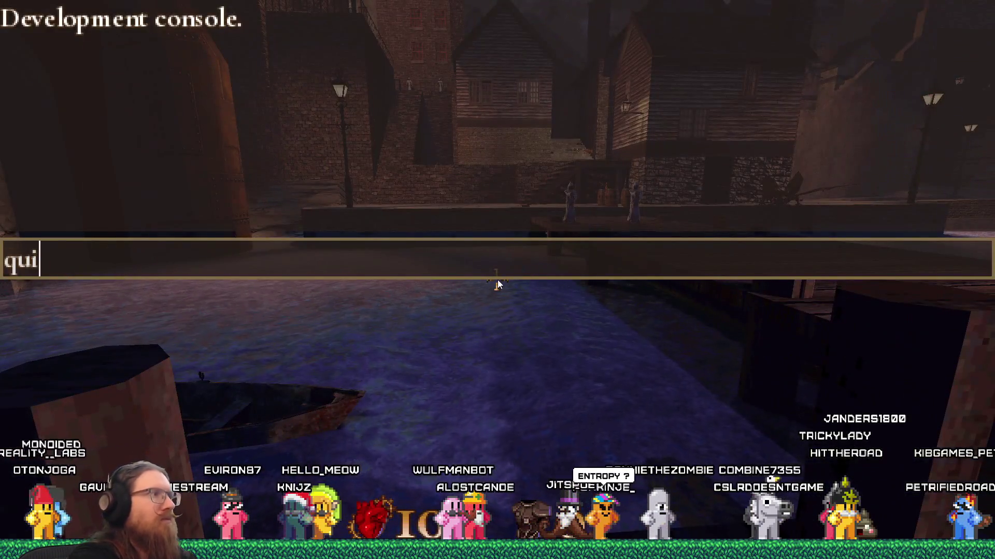
type("t")
key("Return")
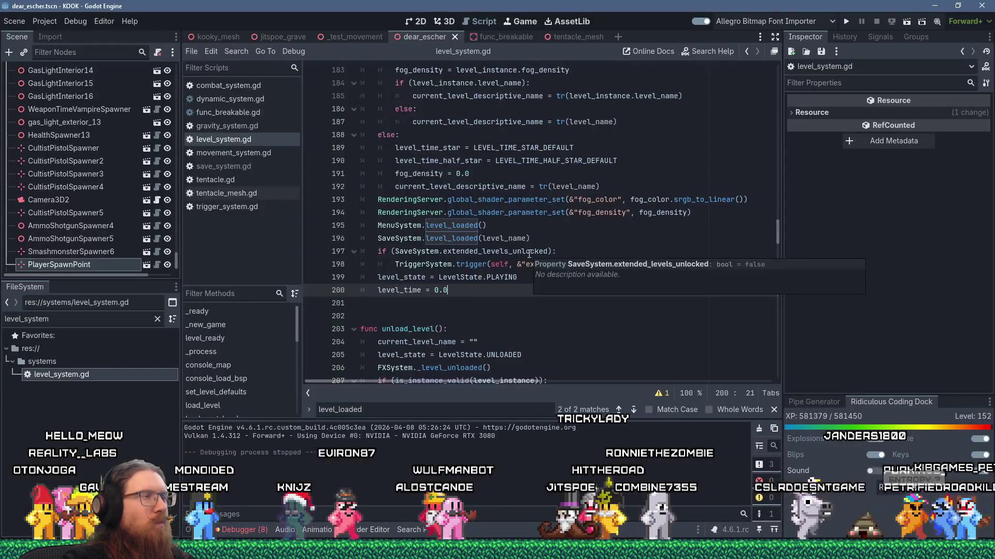
- Find in Files for 'total_time' across the project's scripts
left_click(236, 51)
left_click(260, 126)
type("total_time")
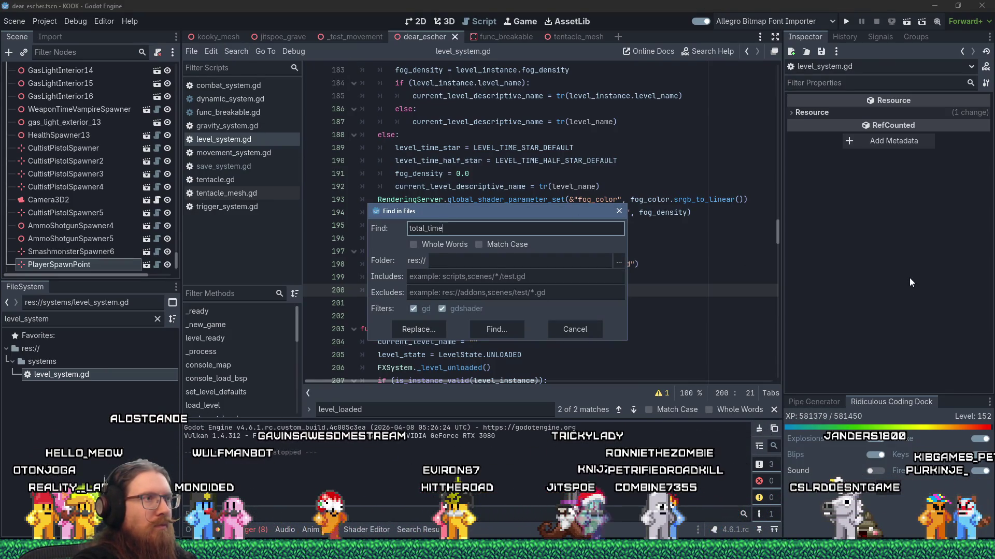
key("Return")
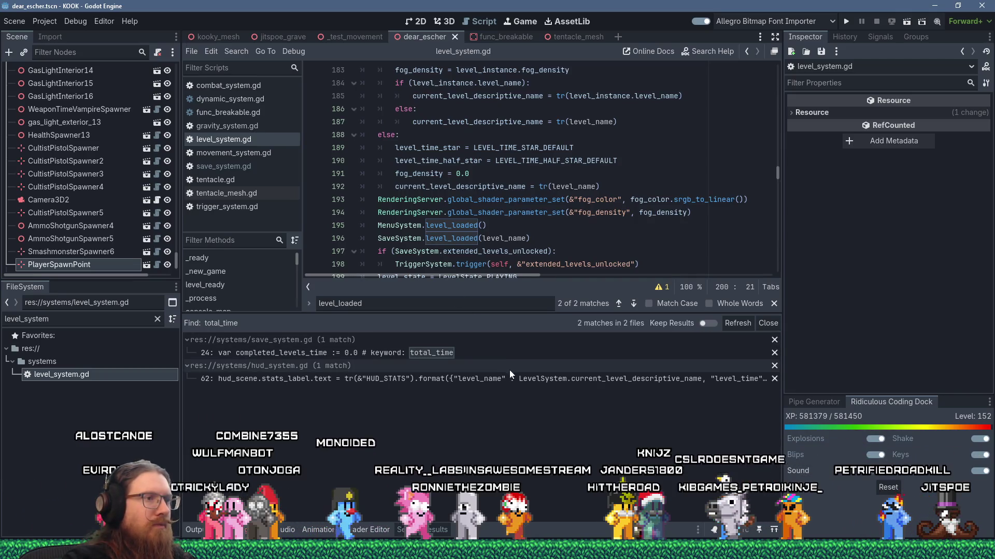
- Open the hud_system.gd match and go to the time_format_seconds definition in utils.gd
left_click(380, 381)
mouse_move(480, 277)
left_mouse_down()
mouse_move(765, 284)
mouse_move(344, 257)
mouse_move(508, 261)
mouse_move(495, 261)
left_mouse_up()
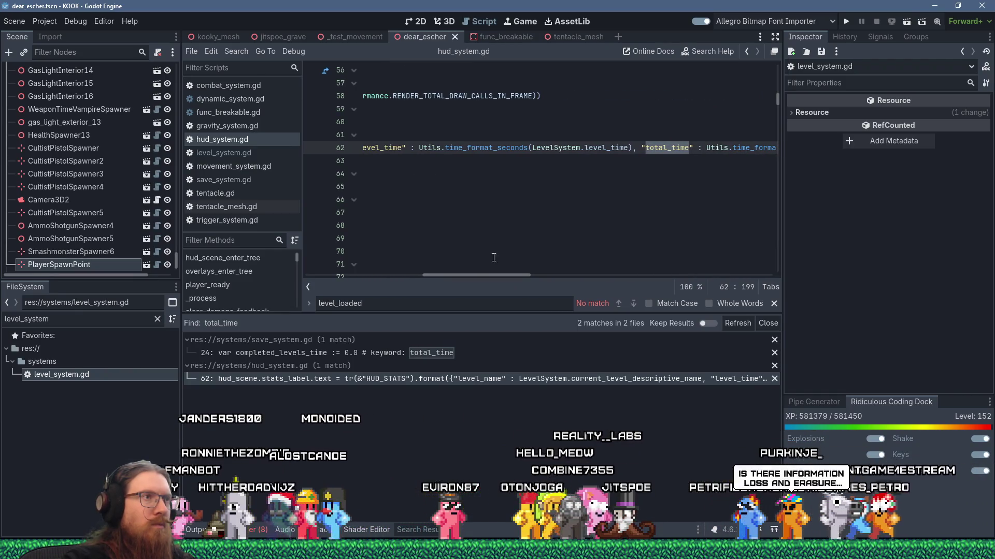
left_click(494, 150, "ctrl")
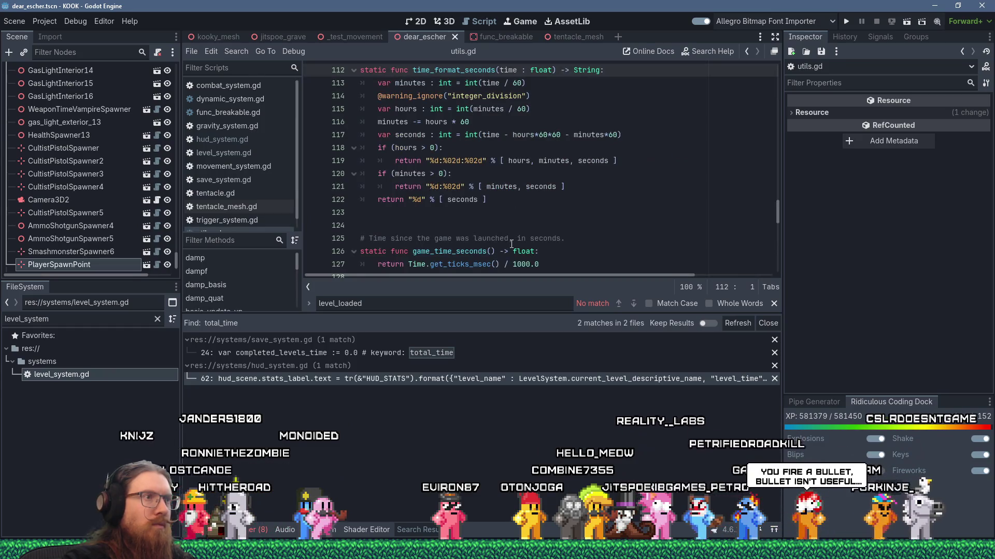
scroll(511, 244, "up", 10)
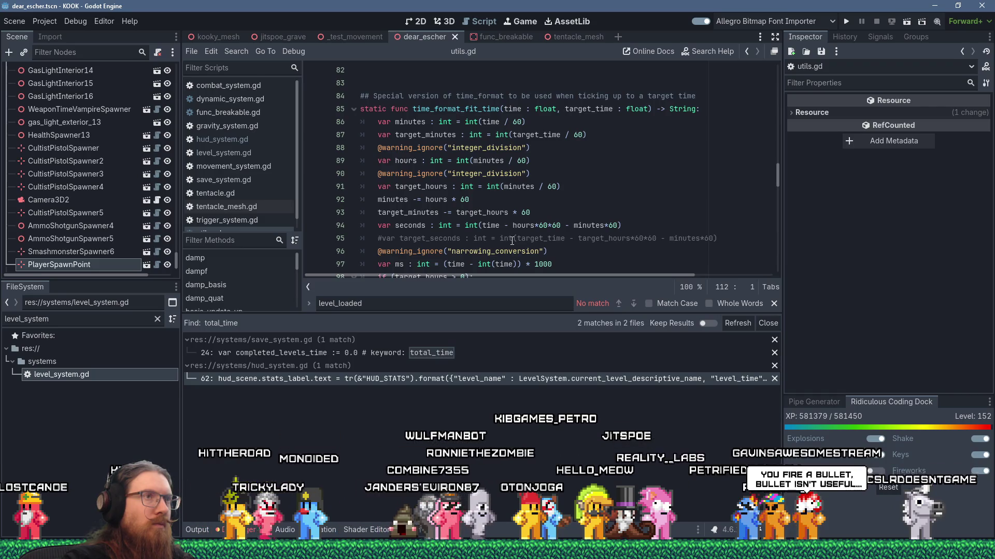
scroll(511, 241, "up", 7)
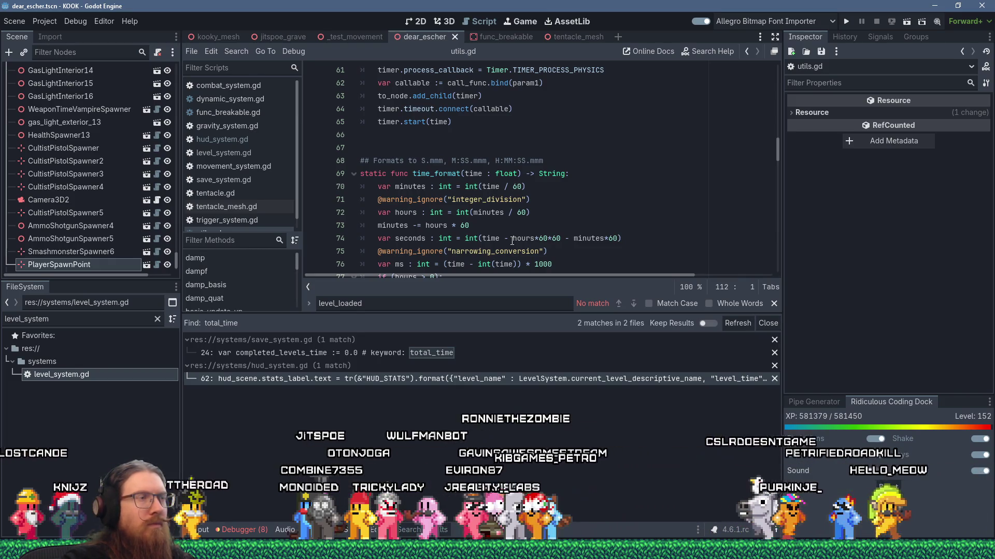
scroll(512, 241, "down", 8)
scroll(511, 241, "down", 7)
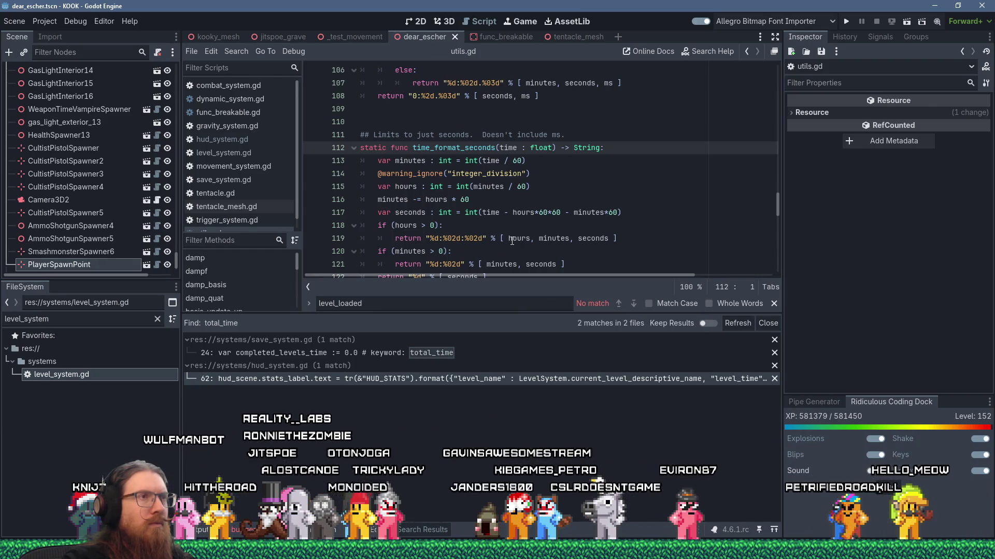
scroll(511, 241, "down", 2)
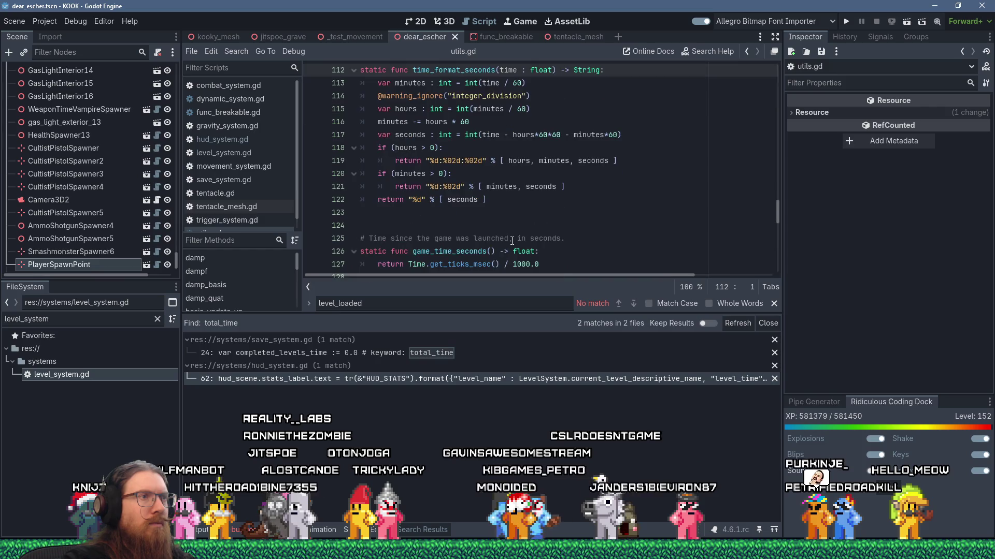
scroll(512, 241, "down", 1)
scroll(511, 241, "up", 3)
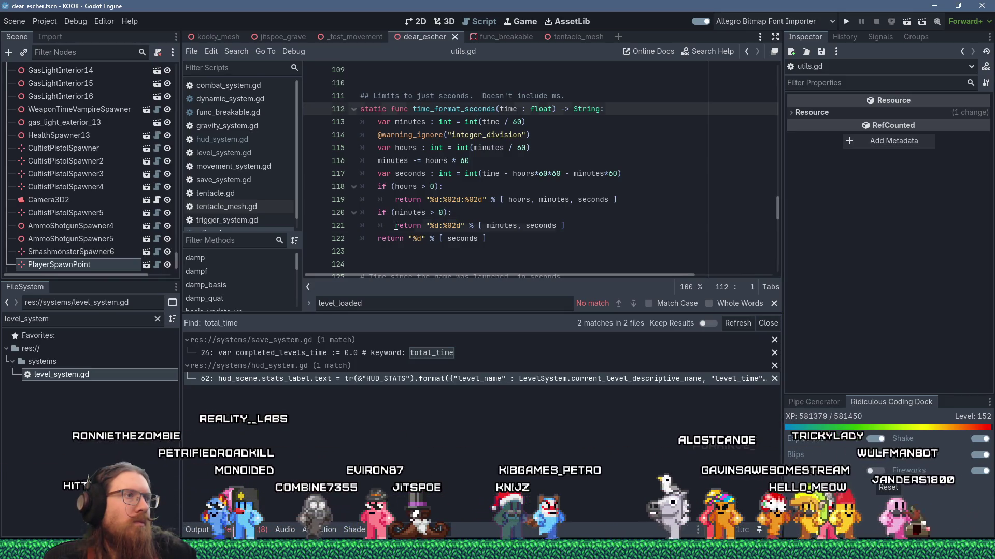
- Change line 120 to 'if (true): #minutes > 0):' and launch the game to test it
left_click_drag(396, 227, 377, 214)
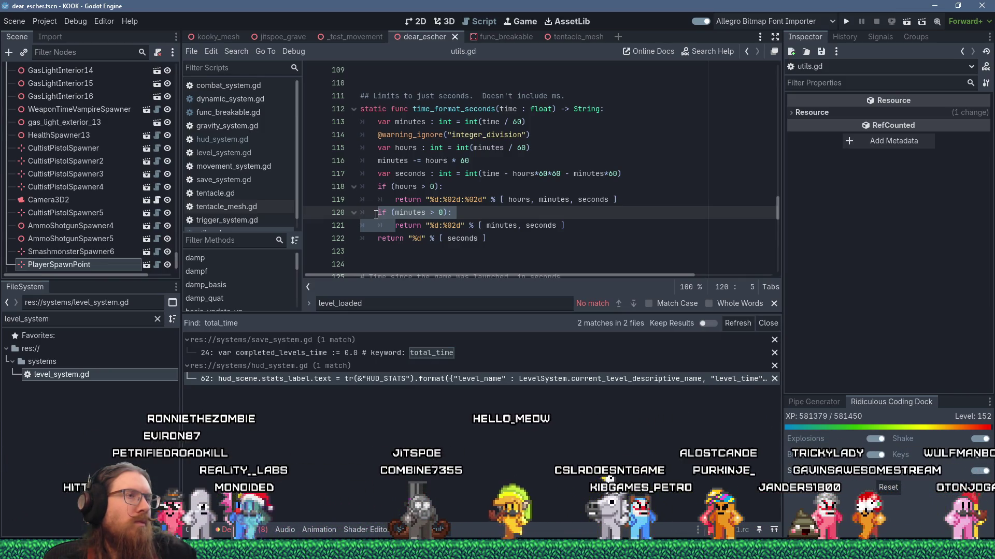
left_click(377, 214)
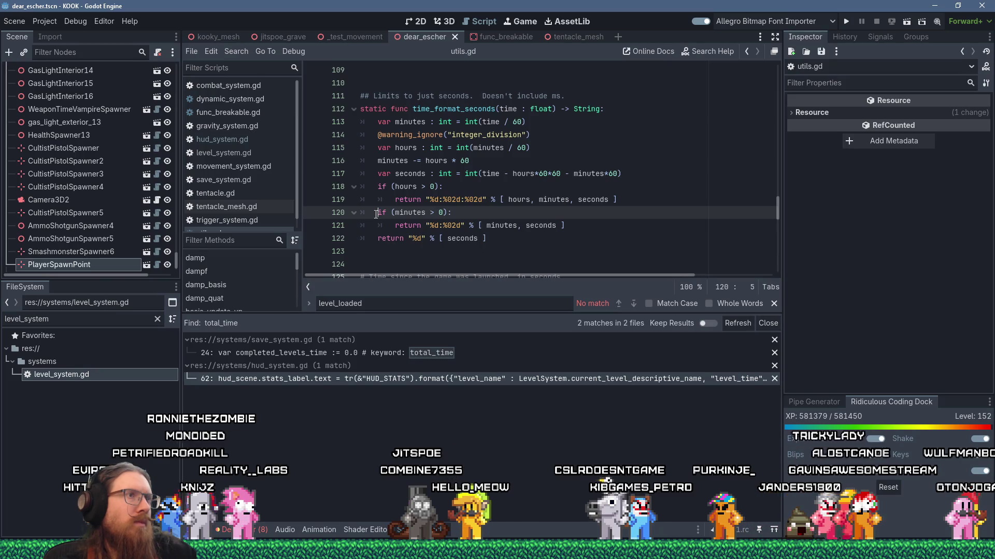
left_click_drag(397, 226, 378, 213)
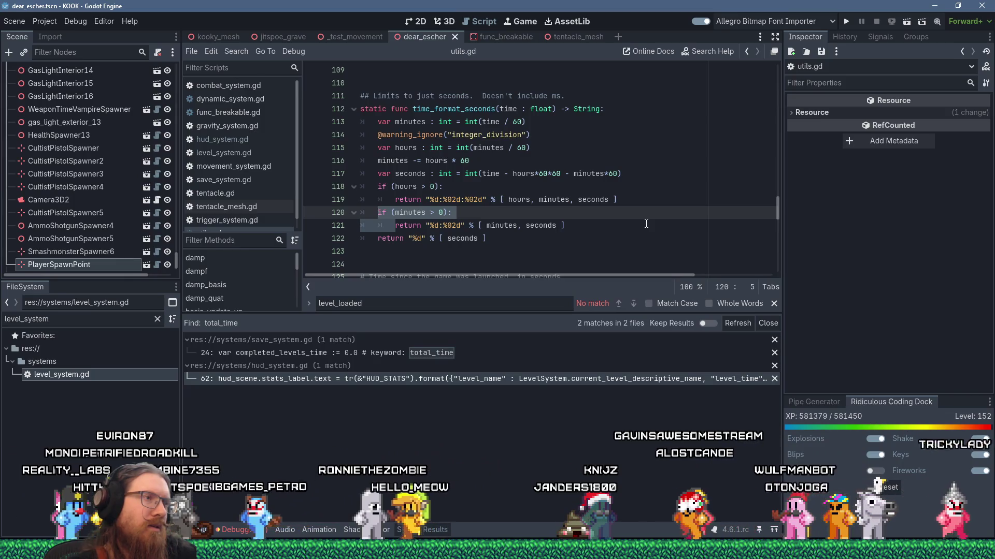
key("Delete")
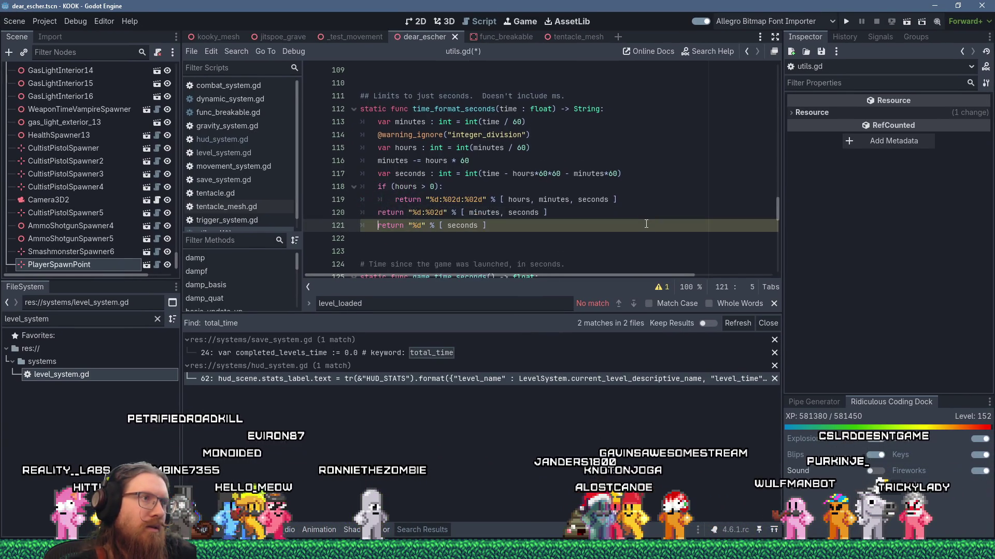
key("ctrl+z")
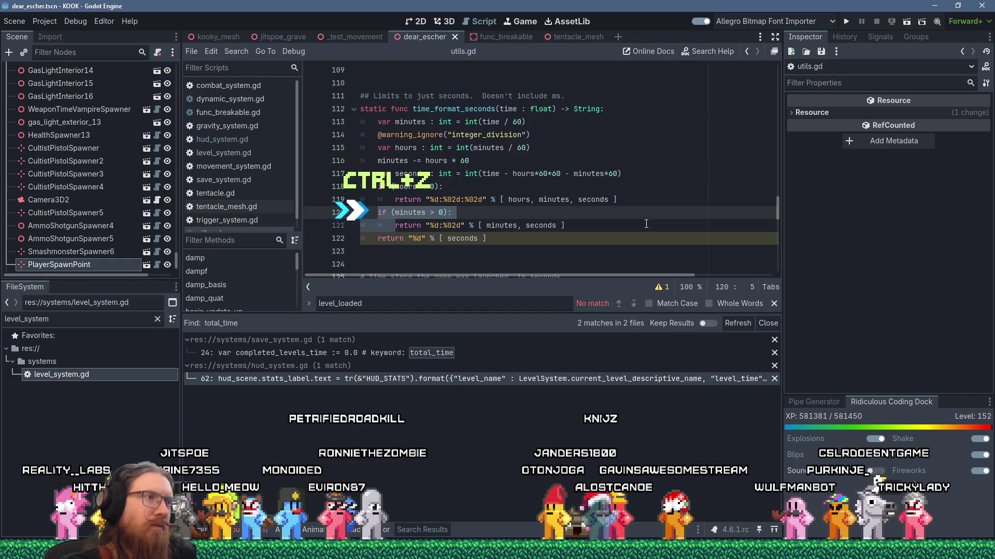
type(")")
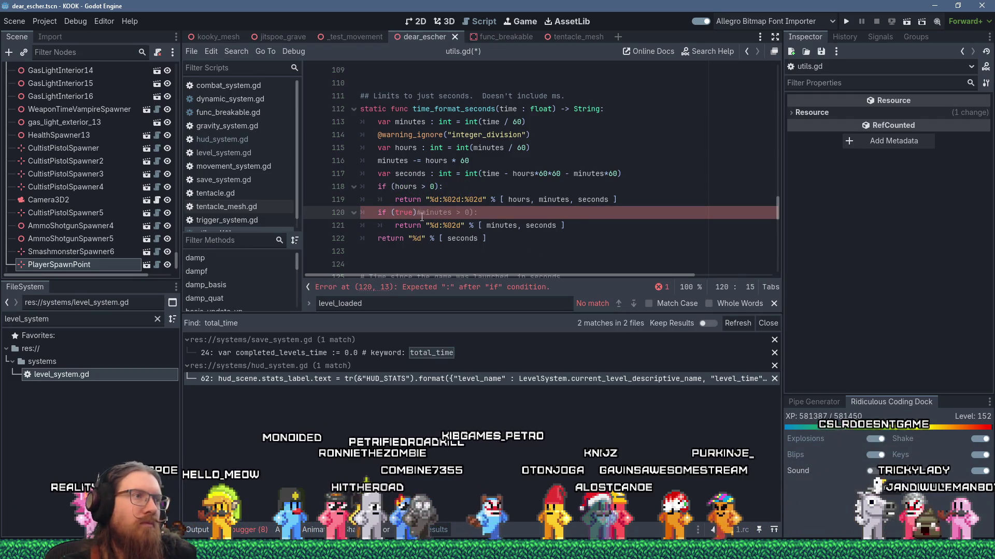
type(":")
left_click(557, 200)
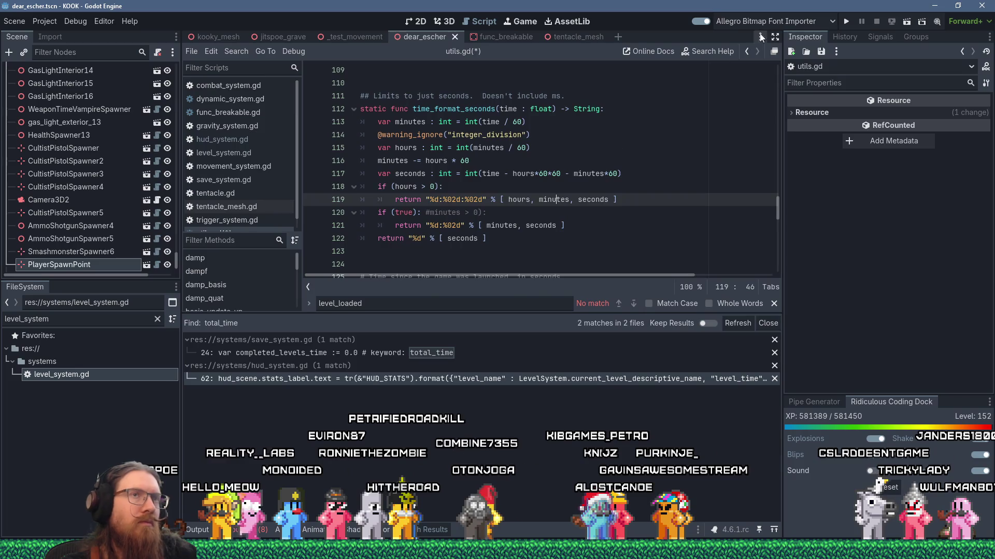
left_click(846, 21)
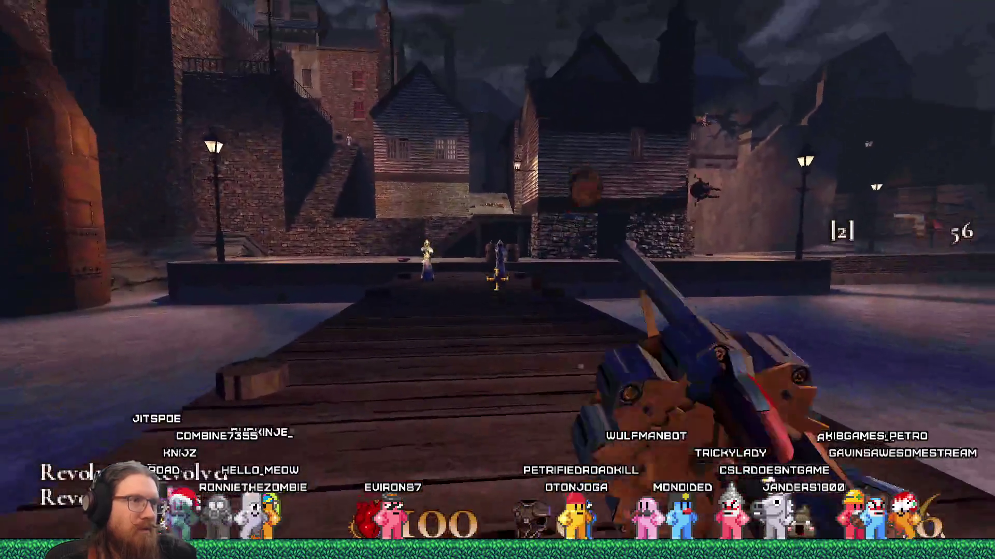
- Shoot the enemies and RED barrels, die in the blast, and reload london3 (Time 0:01, Total Time 0:30)
left_click(496, 279)
left_click(496, 280)
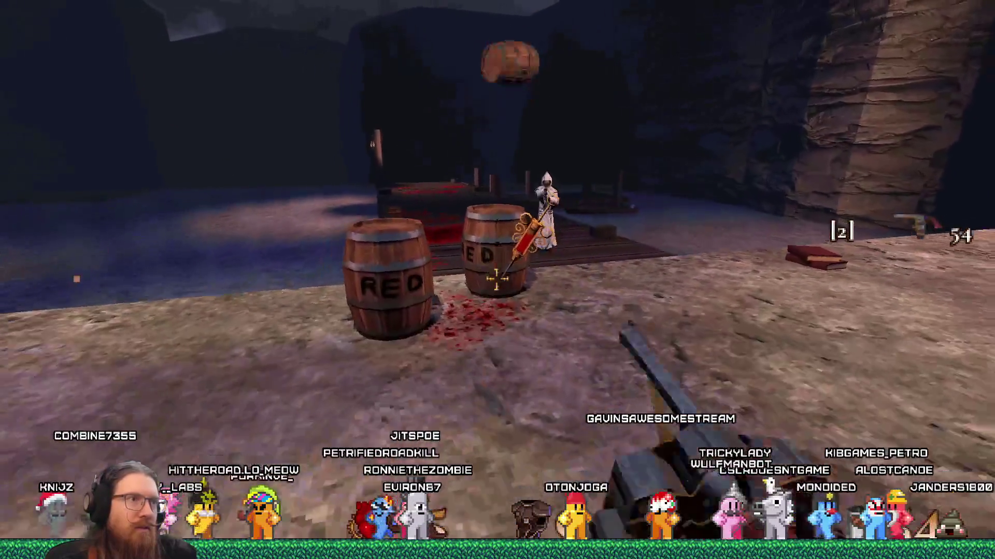
left_click(496, 280)
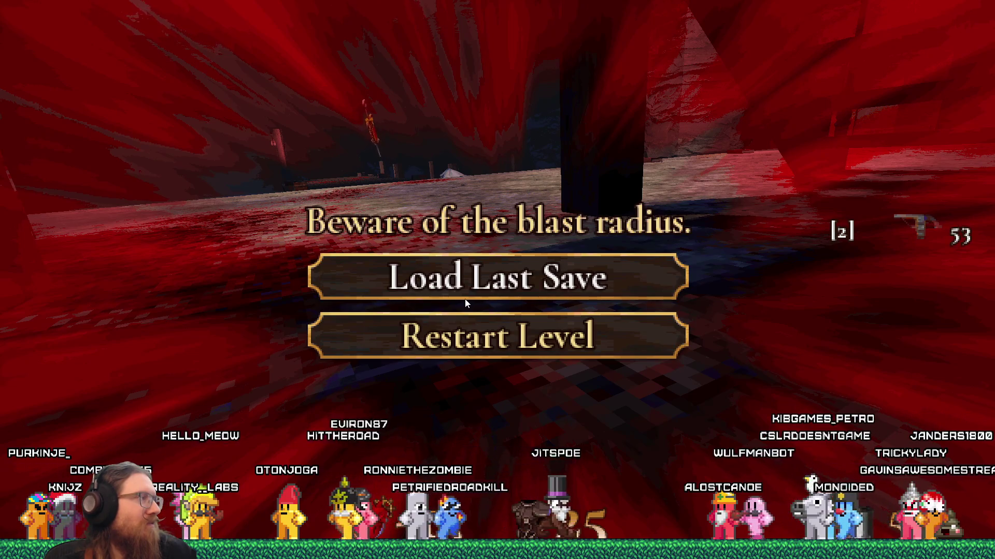
left_click(518, 298)
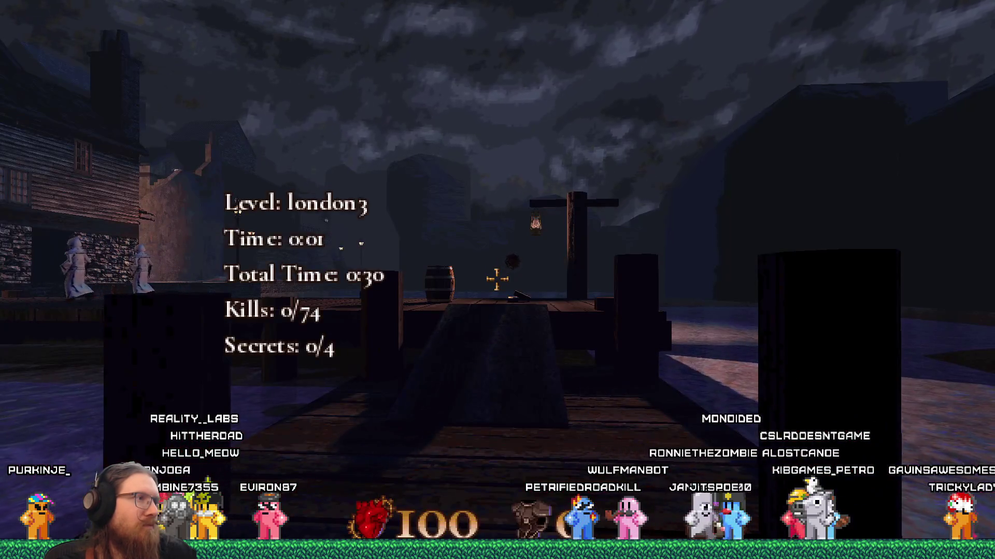
- Load london1 from the console with 'map london1' and enable noclip
key("grave")
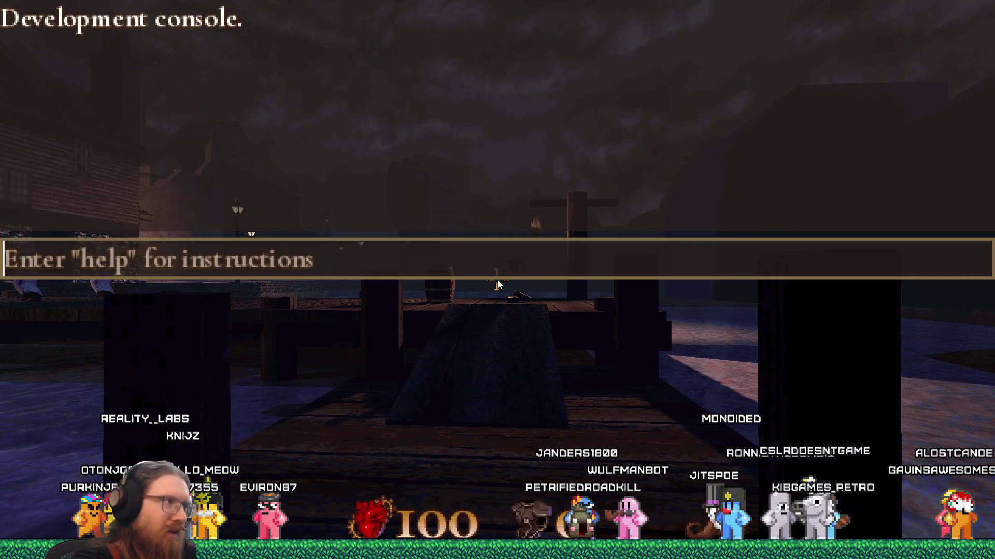
type("map london1")
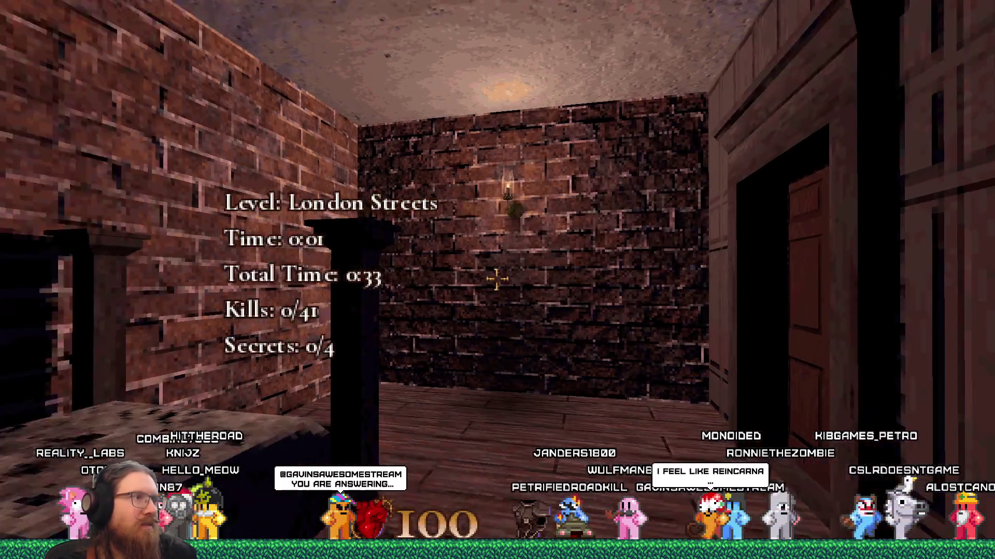
key("grave")
type("noclip")
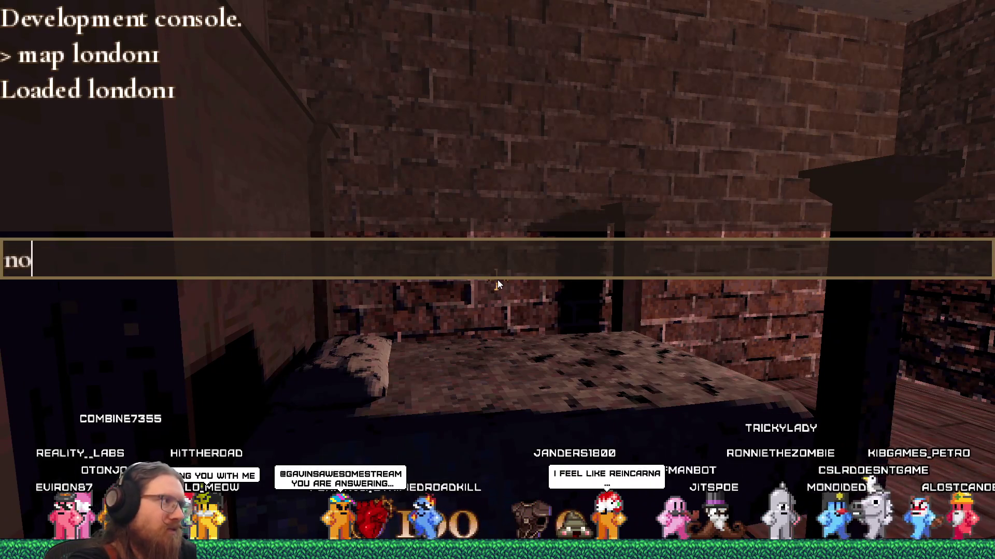
key("Return")
- Fly through walls to the exit, disable noclip, and finish London Streets in 0:12.523 to reach london3
key("w")
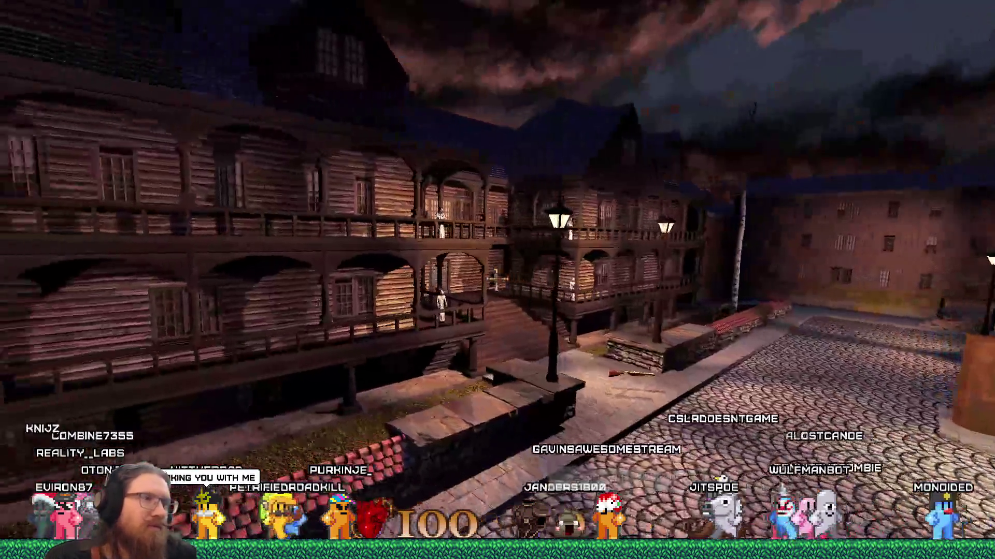
key("w")
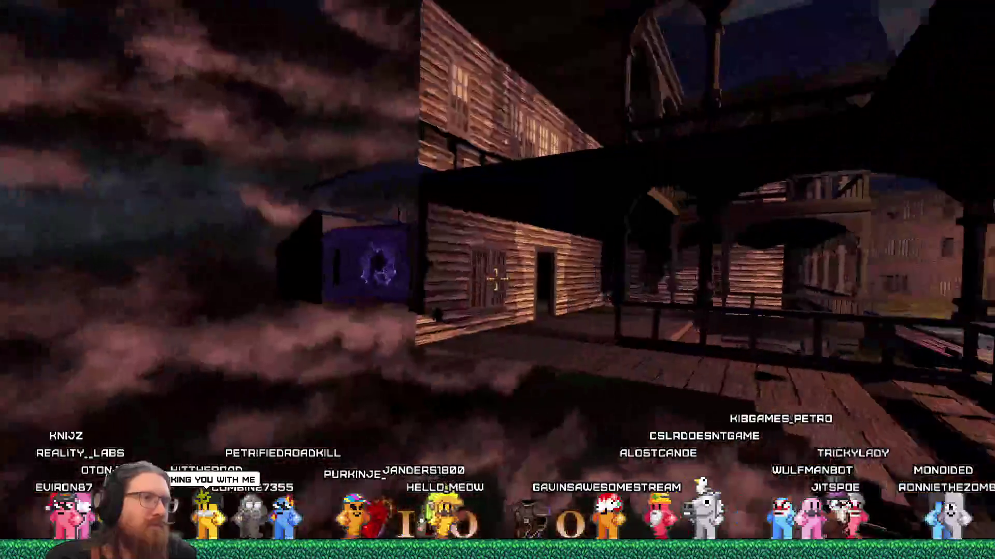
key("w")
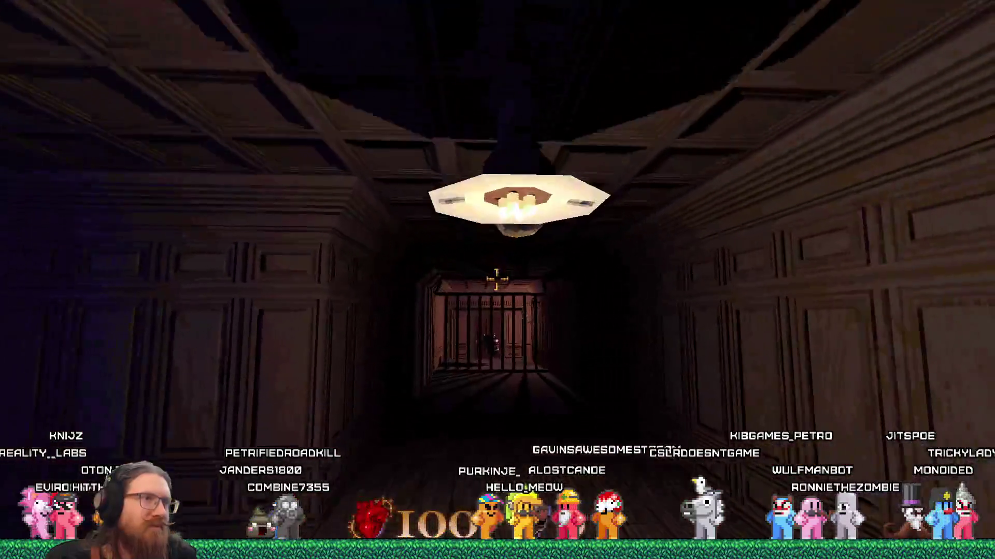
key("grave")
type("lip")
key("Return")
key("grave")
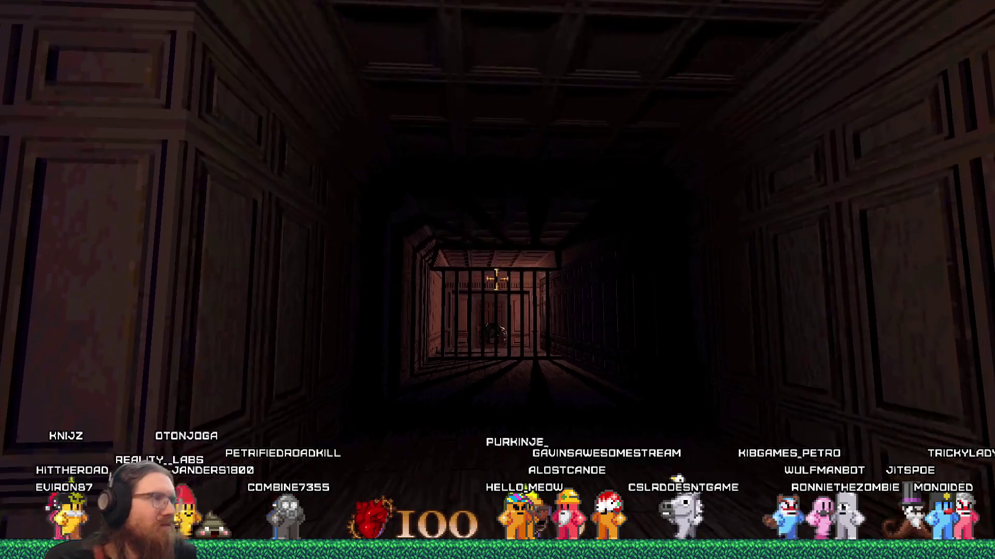
key("w")
key("w")
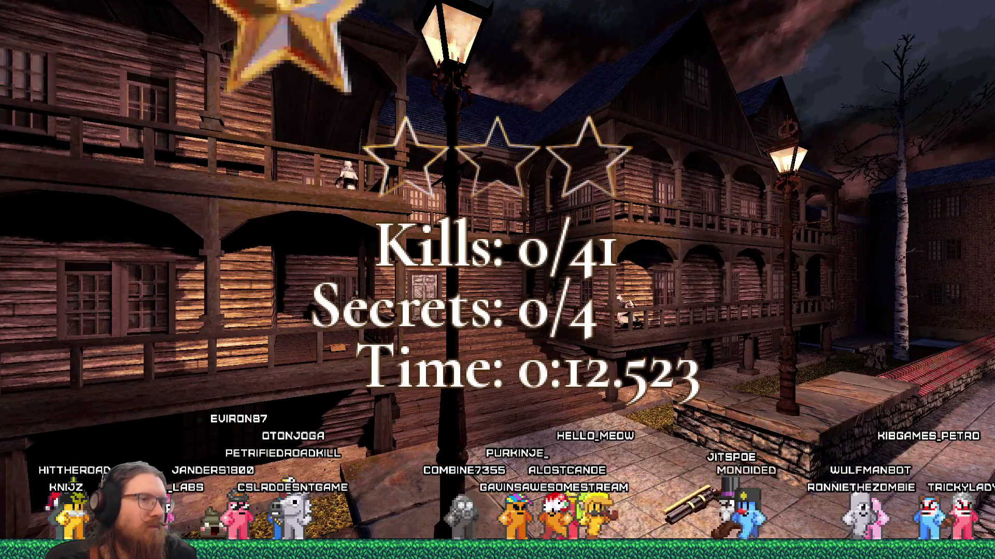
key("space")
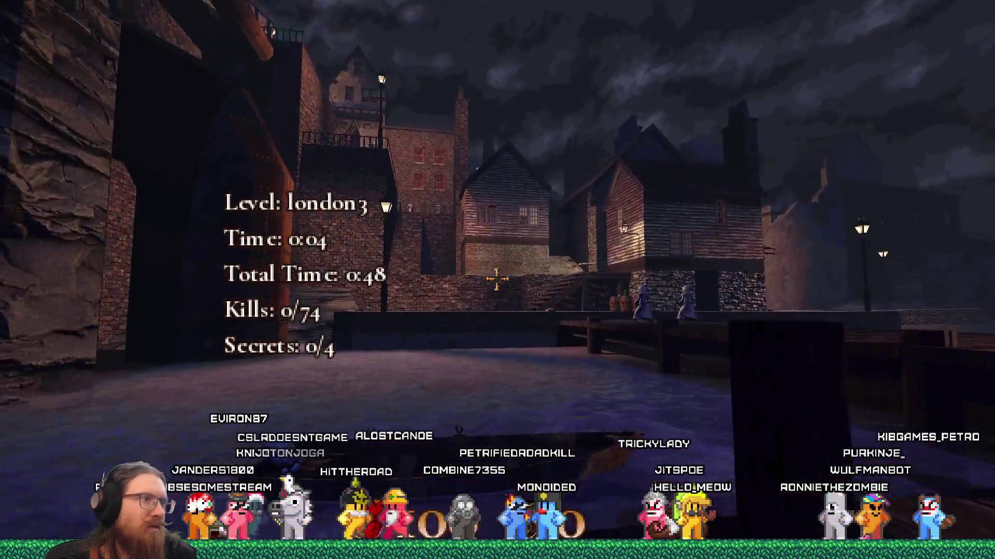
- Pick up the revolver, walk along the dock, and climb the alley stairs across the rooftops
key("w")
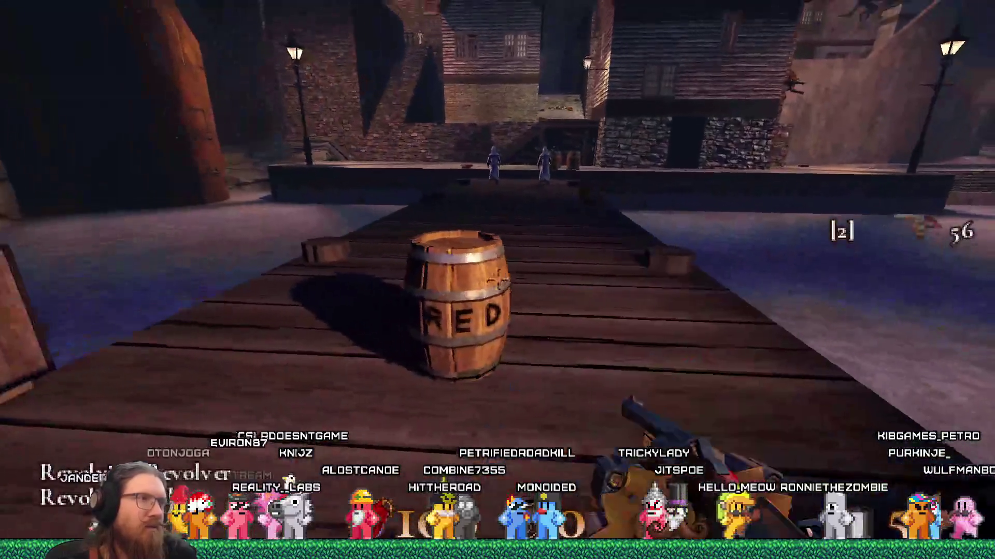
key("w")
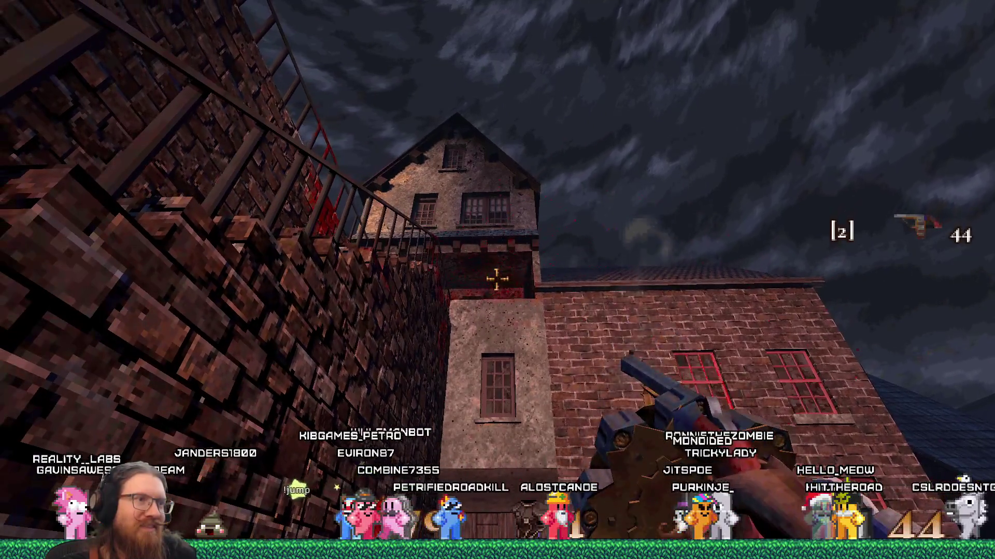
key("w")
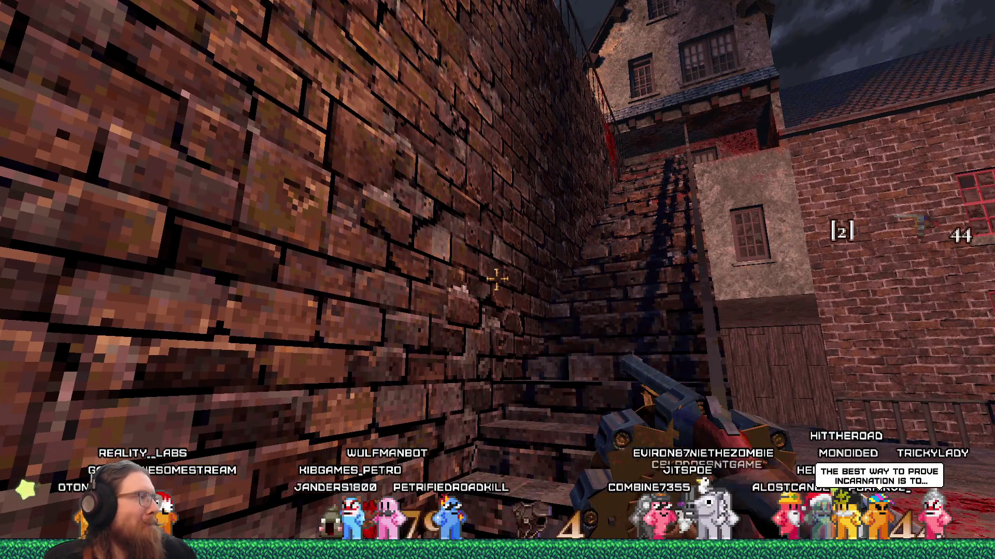
key("w")
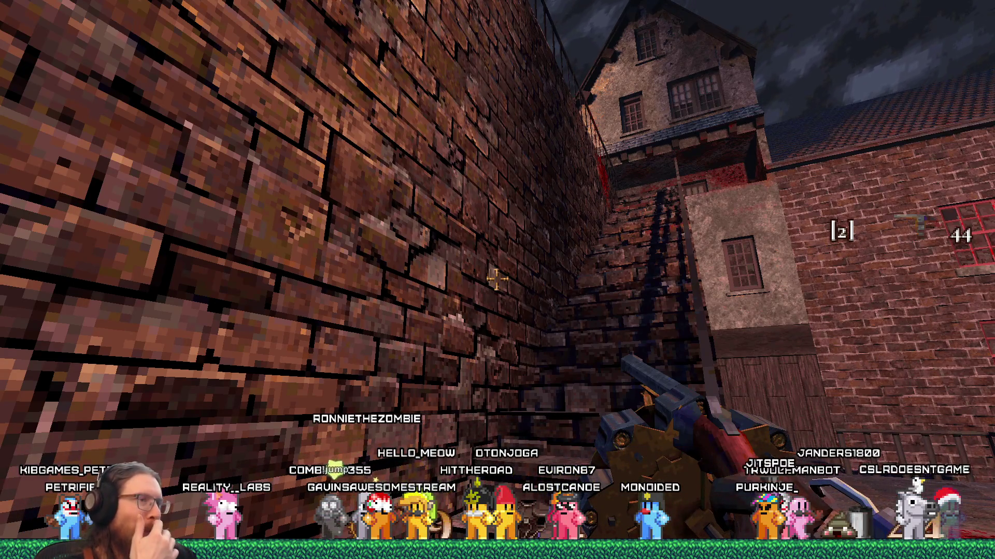
key("w")
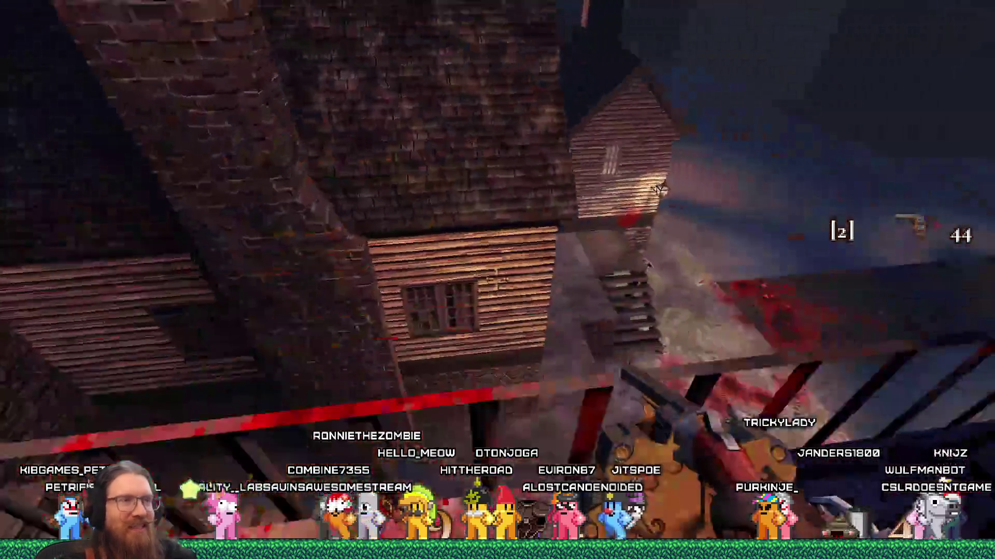
key("w")
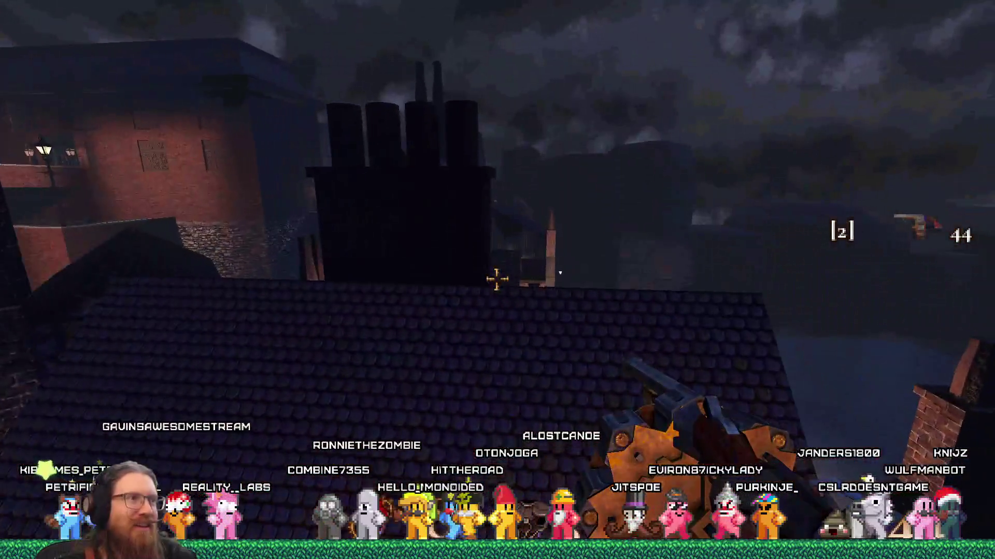
key("w")
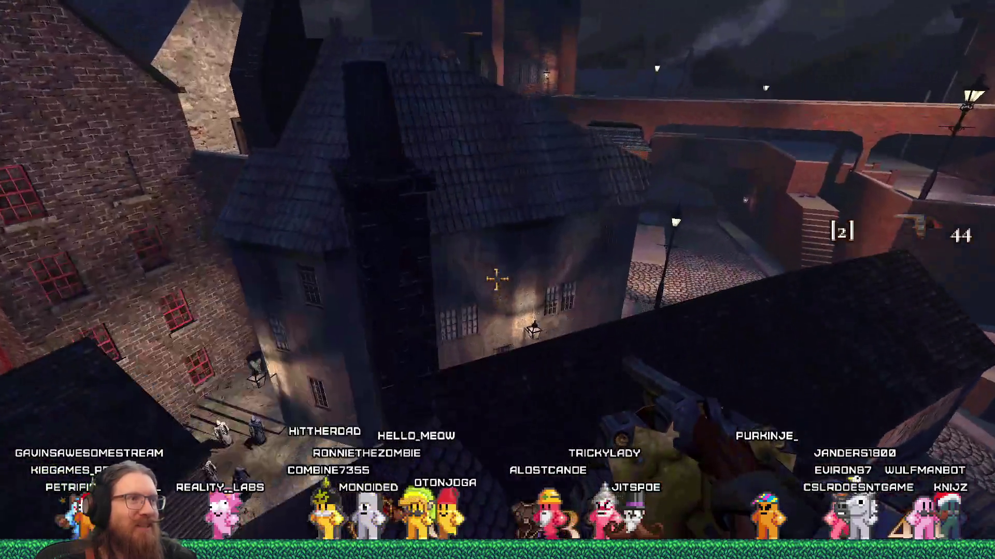
key("w")
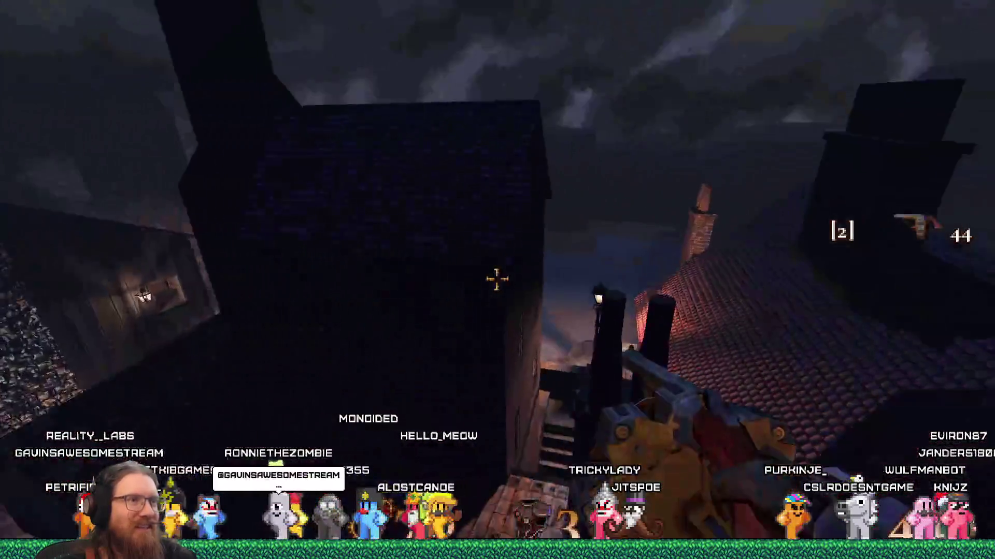
key("w")
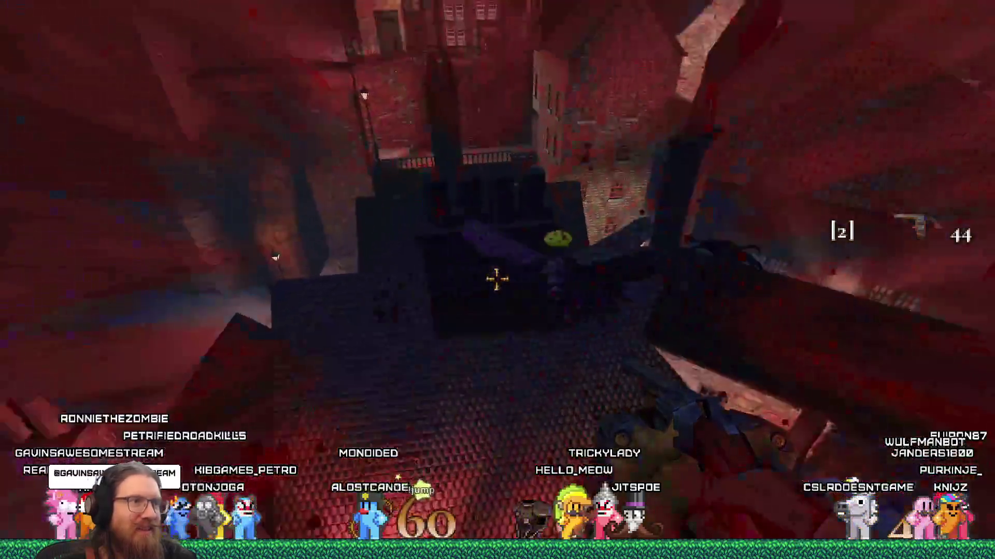
- Shoot at the flying mi-go until it kills the player, then restart the level
left_click(496, 280)
left_click(496, 280)
left_click(496, 280)
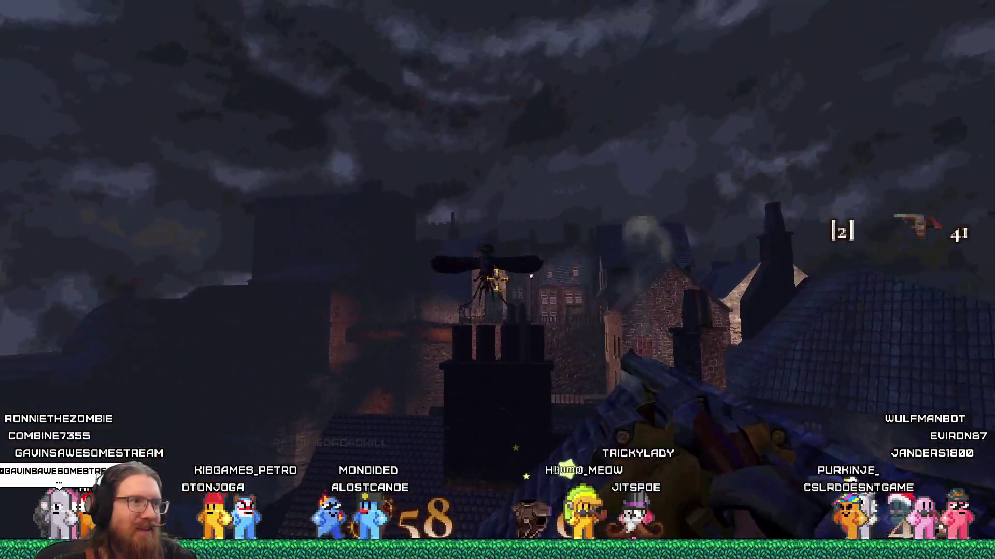
left_click(496, 279)
left_click(496, 280)
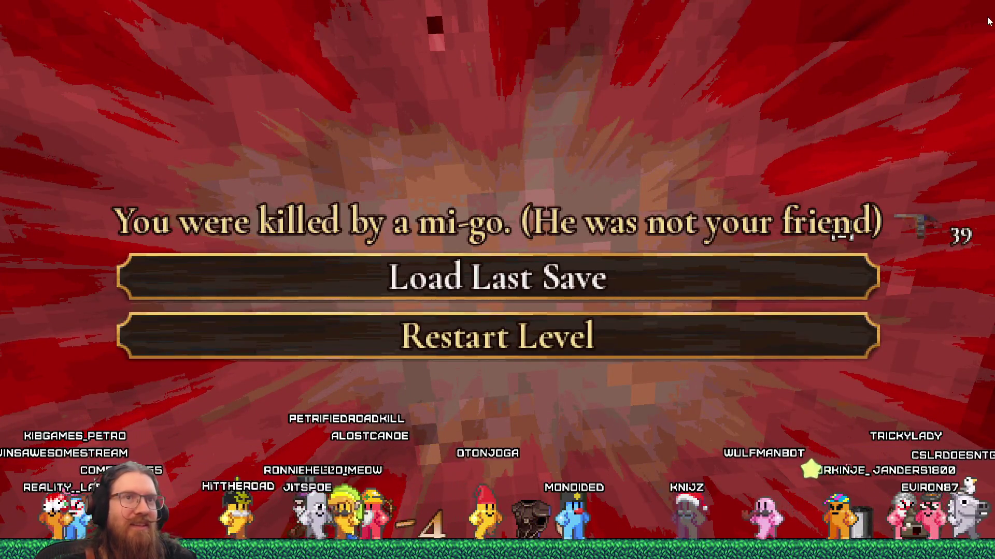
left_click(793, 326)
- Quit the game from the development console
key("grave")
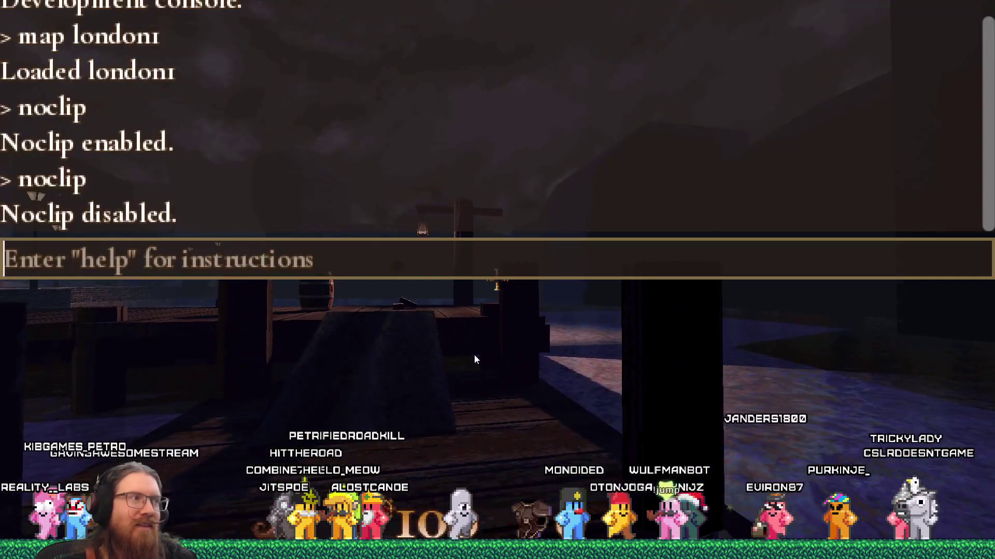
type("qu")
type("t")
key("Return")
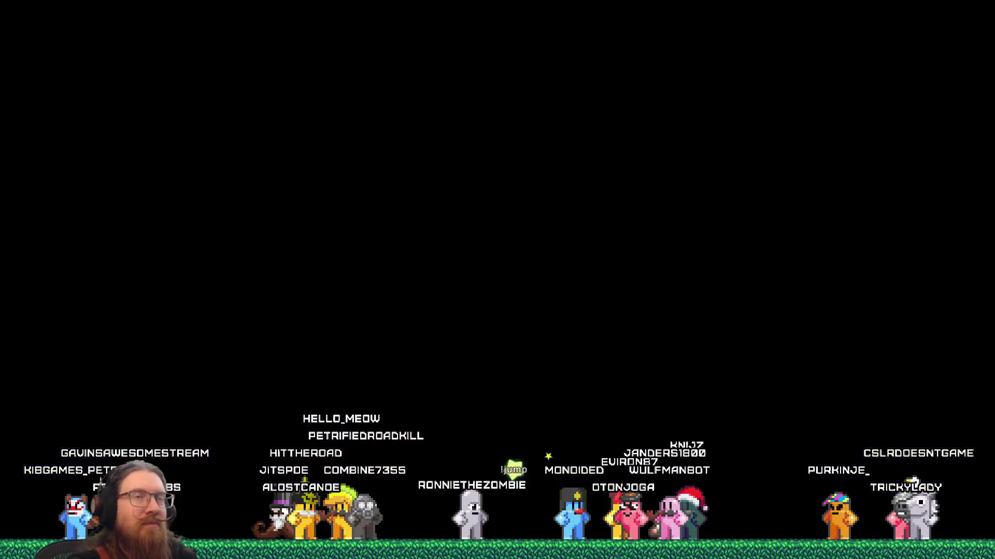
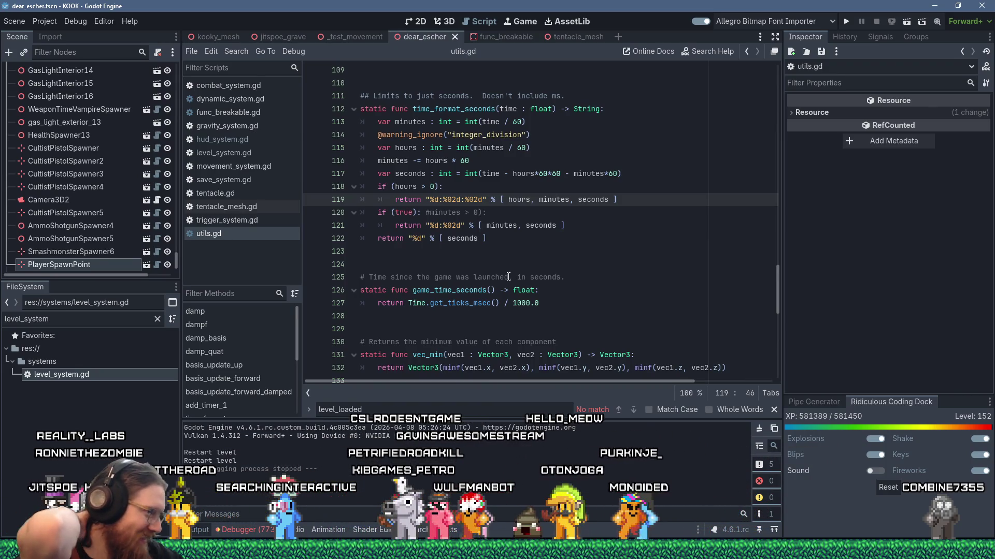
- Move the 'set level_time to 0 on loading a level' line to the end of kook_todo.txt, adding '(how long was that broken?)'
key("alt+Tab")
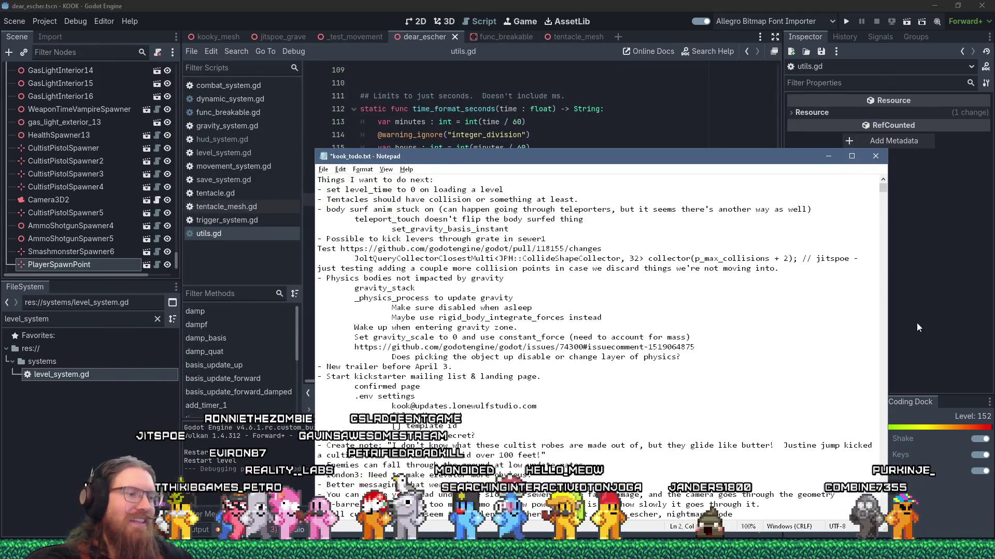
key("shift+Down")
key("ctrl+End")
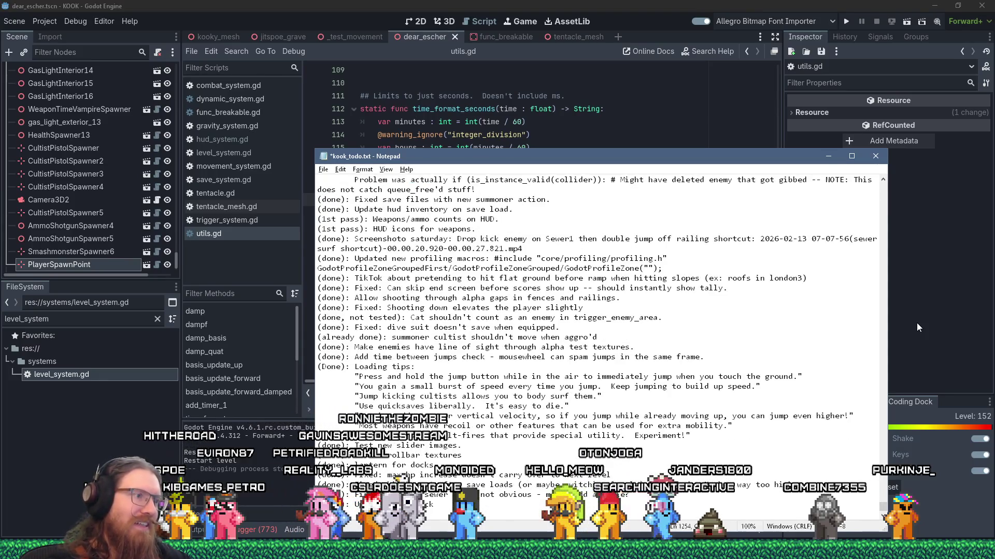
key("ctrl+v")
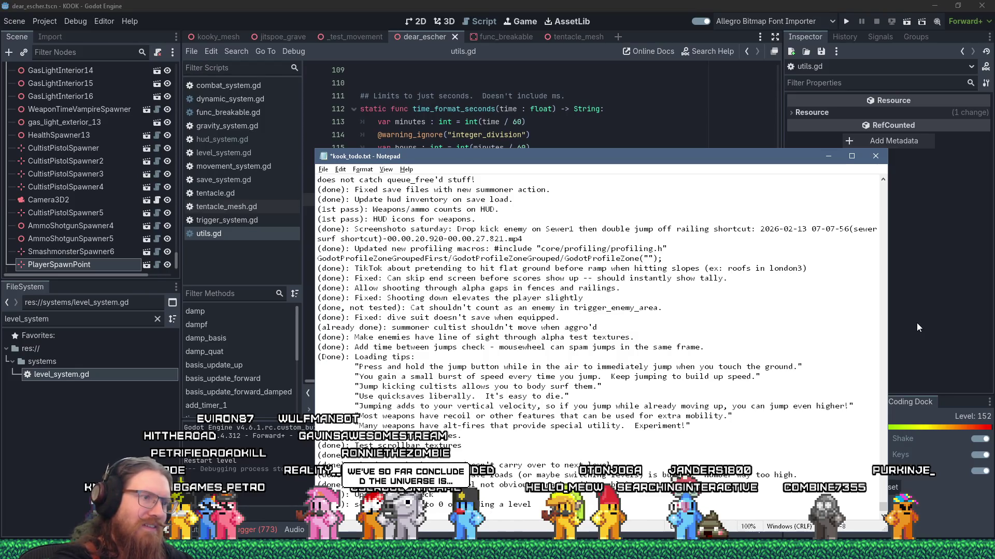
type("(new ")
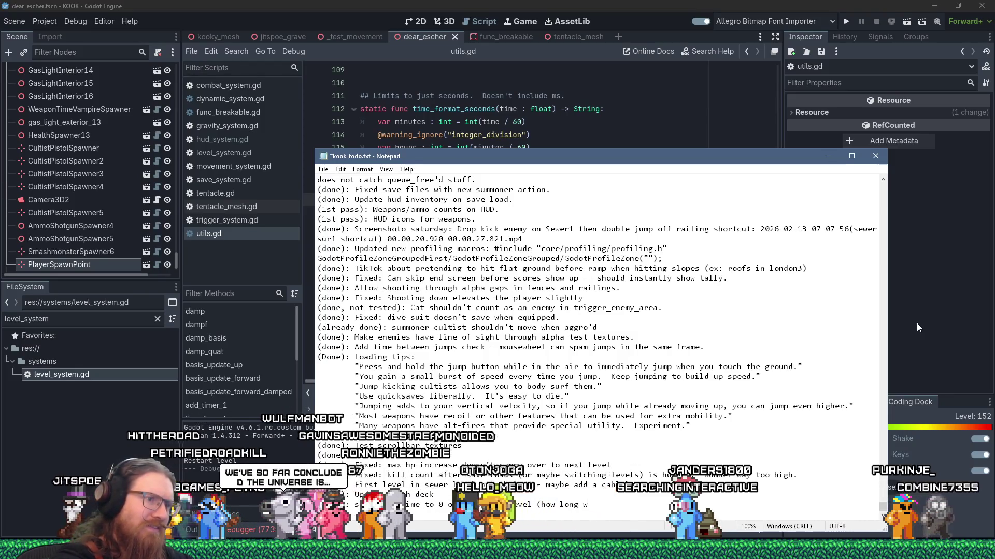
type("as that broken?)")
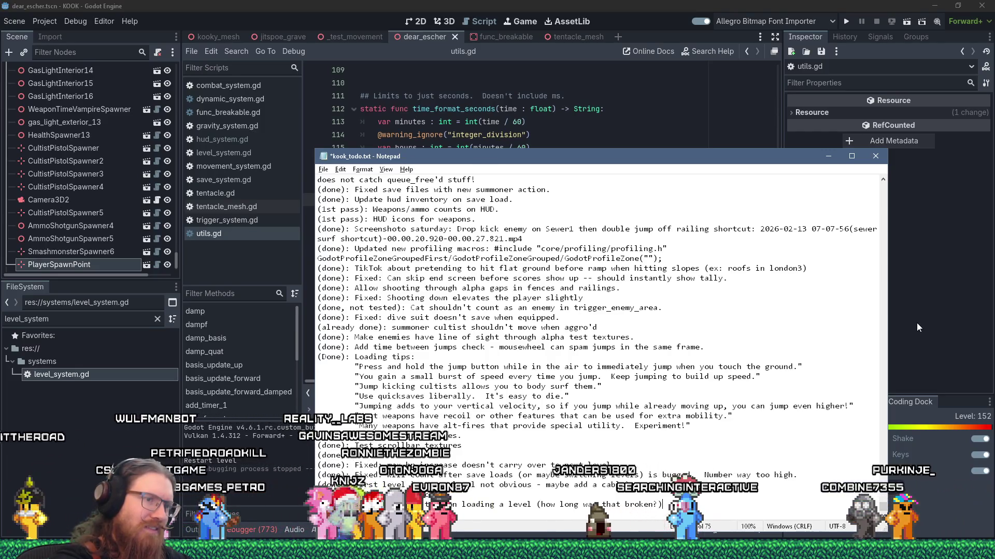
key("alt+Tab")
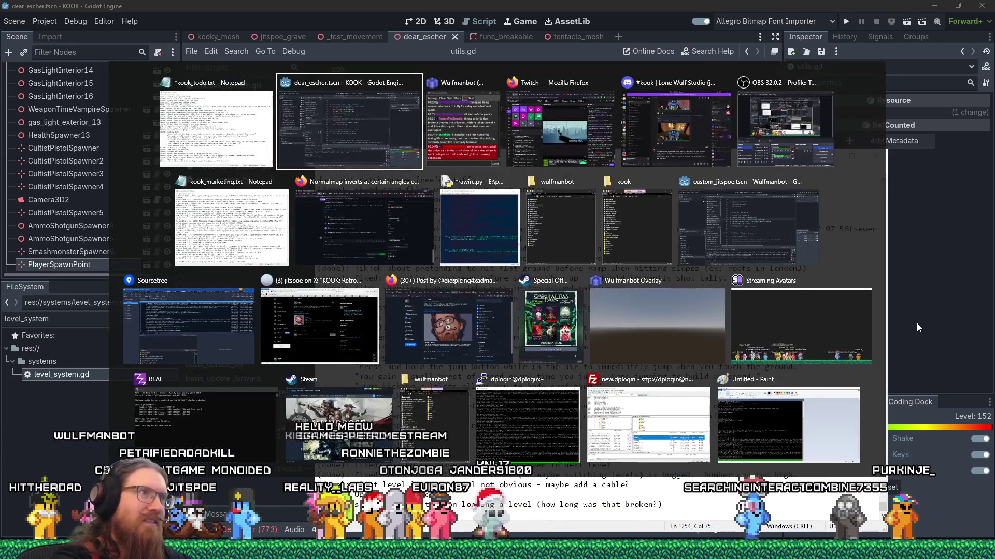
key("shift+Tab")
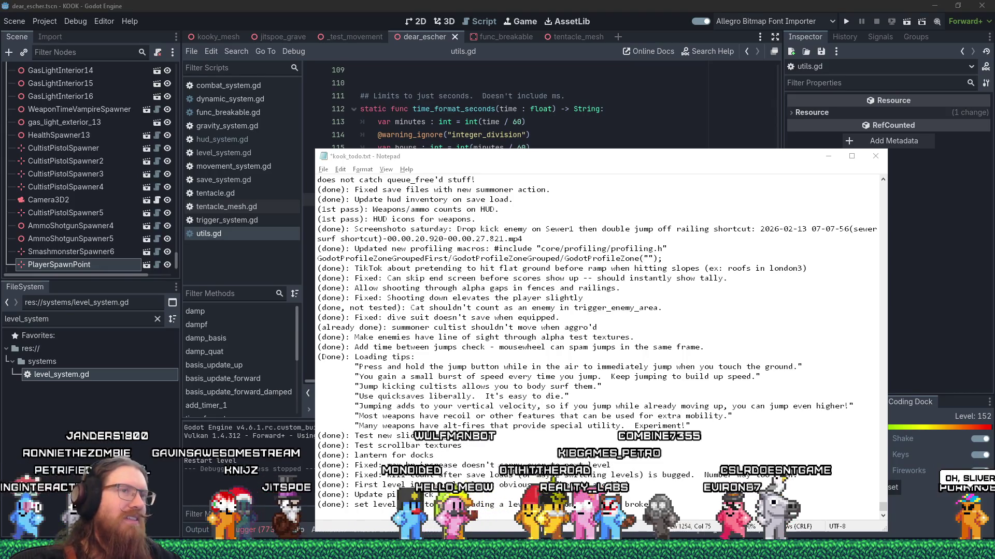
left_click(755, 148)
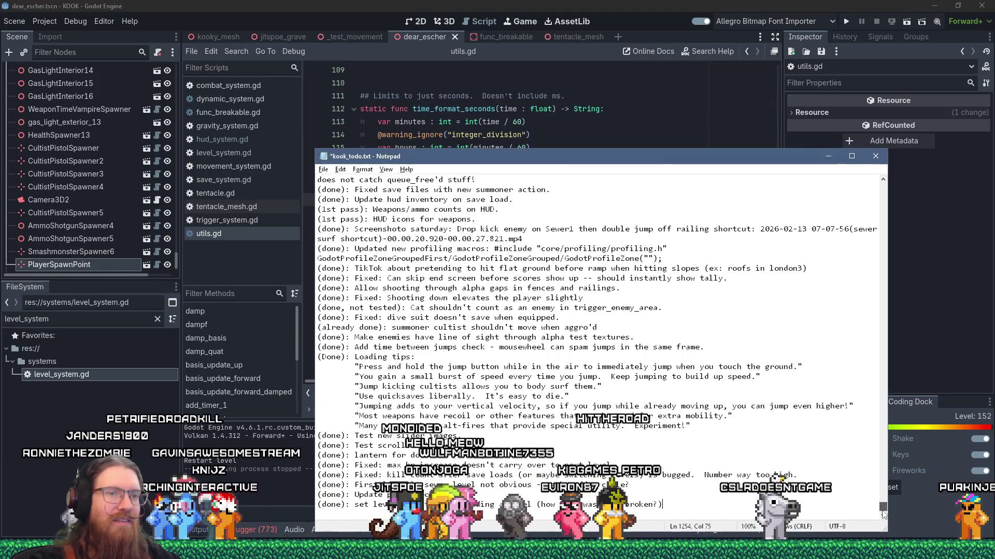
- Replace the body surf item's extra notes with 'Trying to figure out repro case...' and save kook_todo.txt
scroll(851, 196, "up", 20)
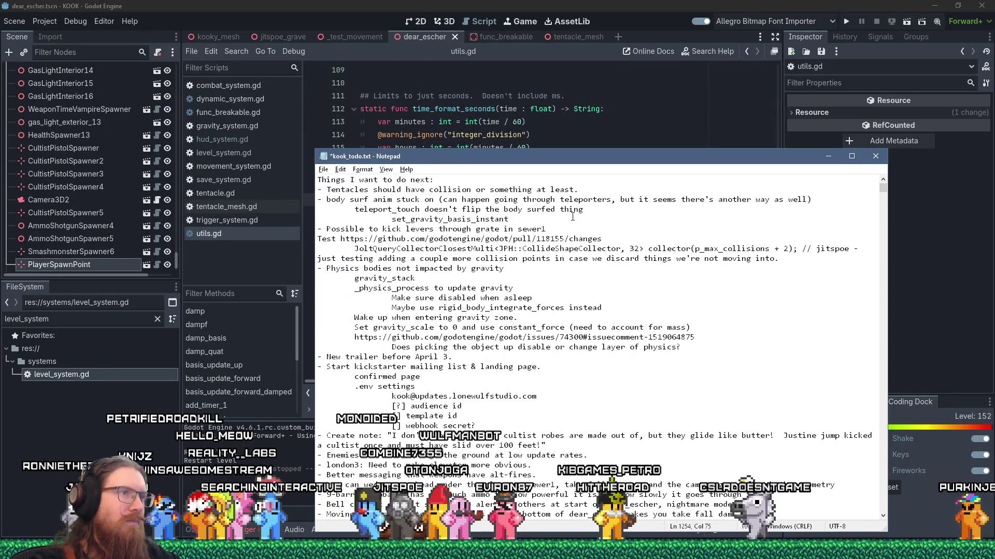
left_click_drag(572, 217, 435, 203)
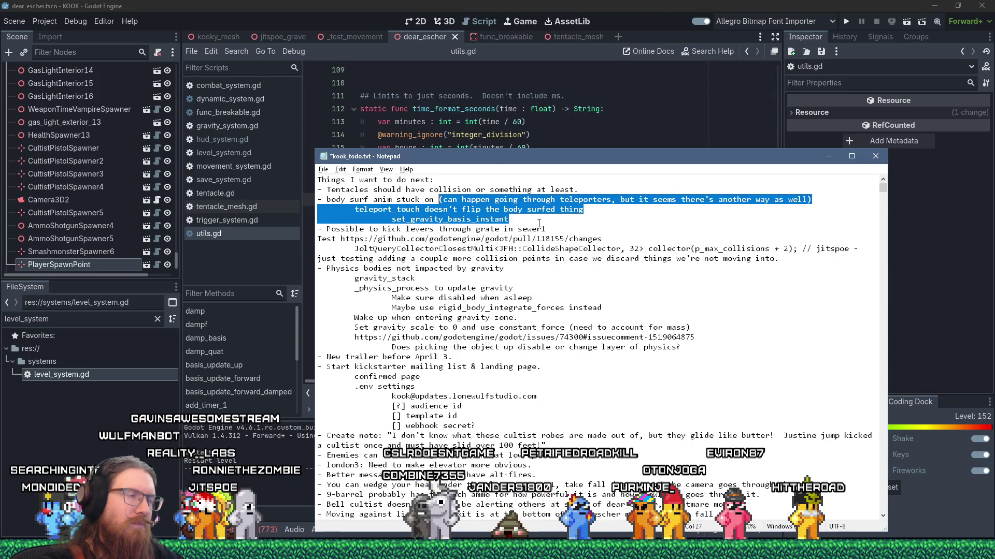
key("Delete")
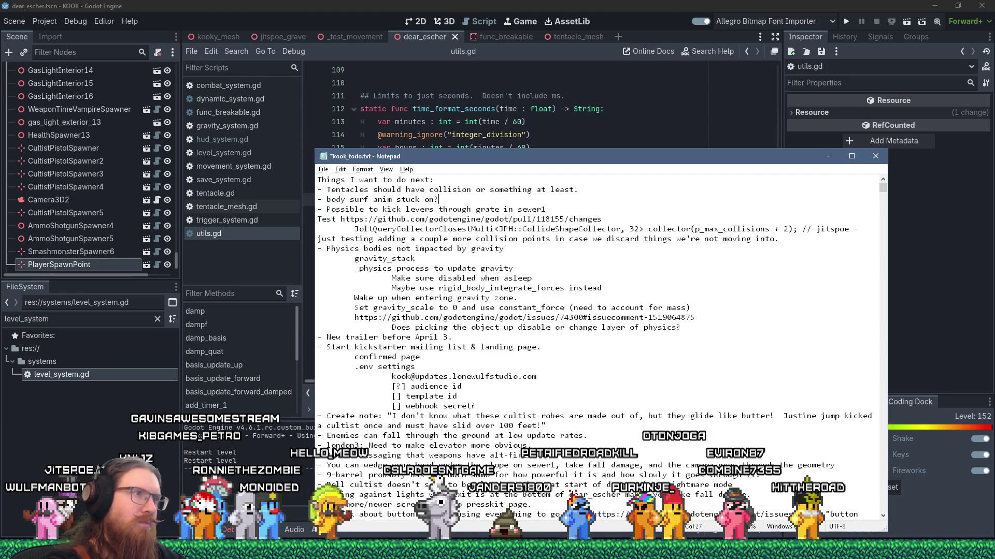
key("ctrl+s")
type("m ")
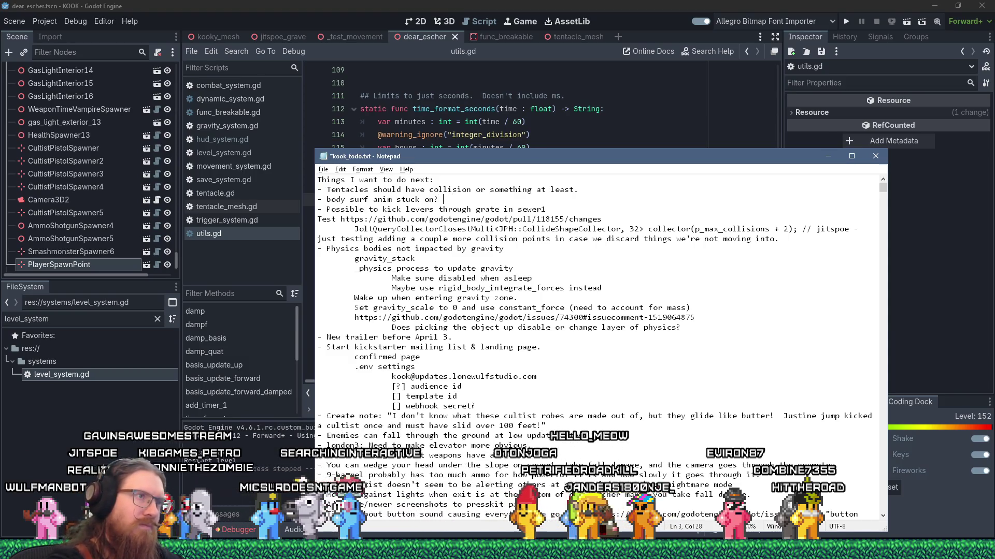
type("out repro case")
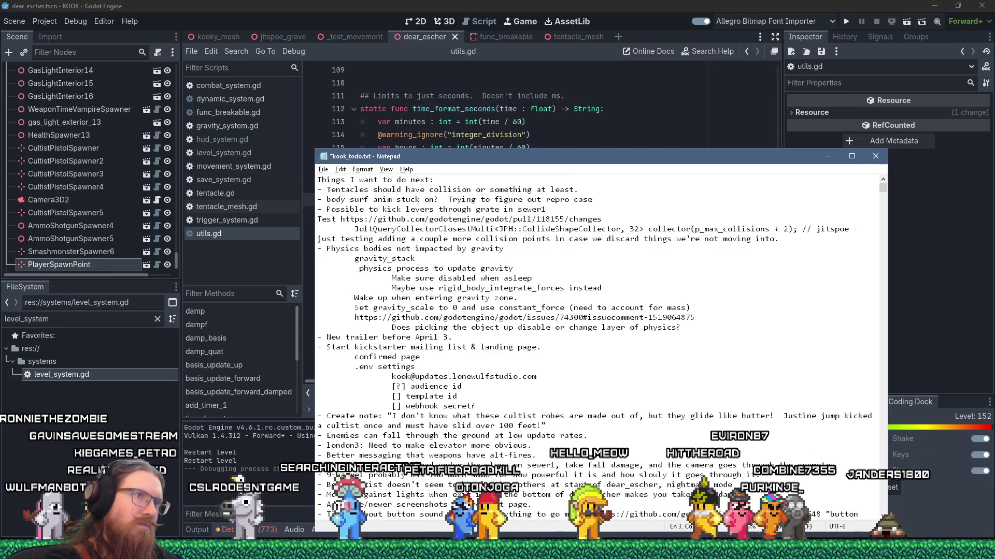
type("...")
key("ctrl+s")
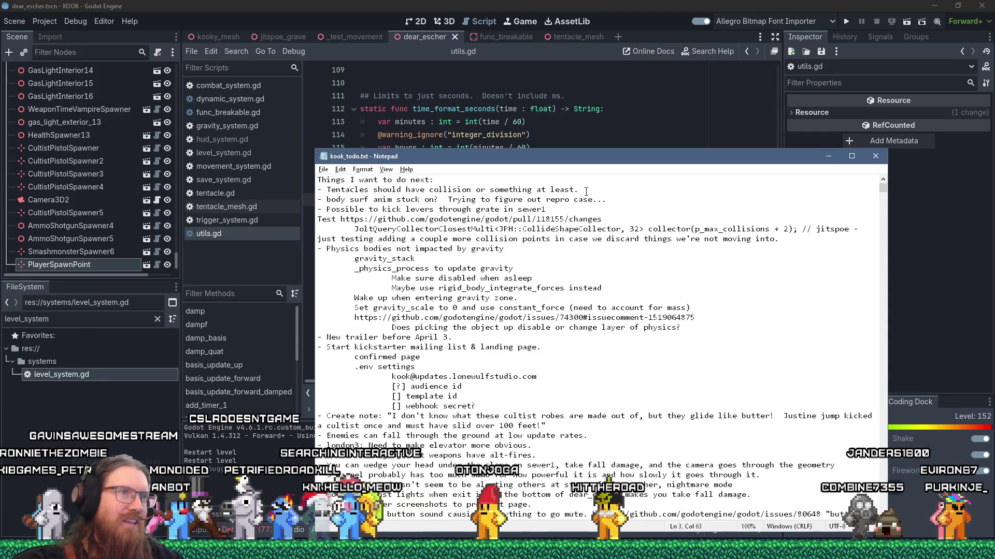
- Review the body surf item in the notes, then run the game from the Godot editor
left_click_drag(612, 199, 613, 185)
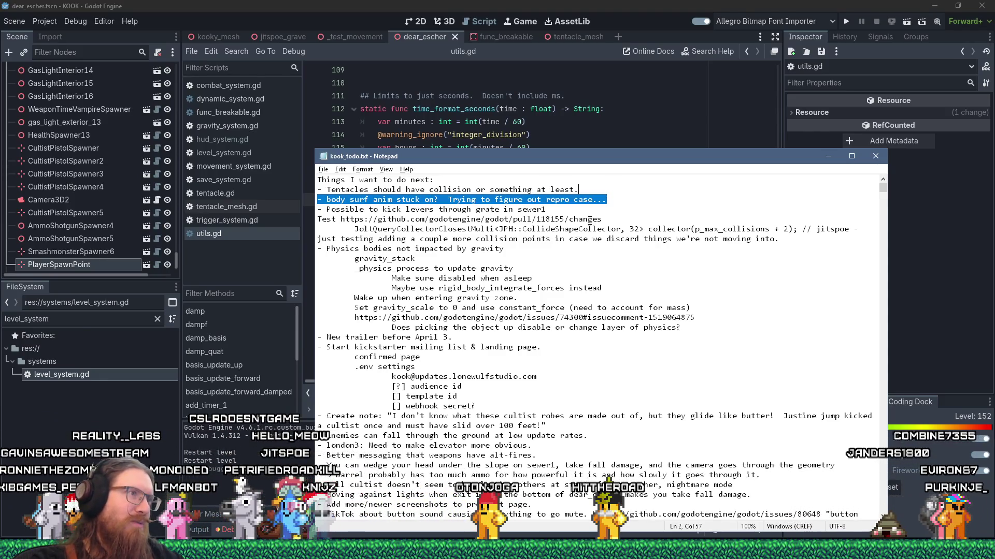
scroll(589, 222, "down", 6)
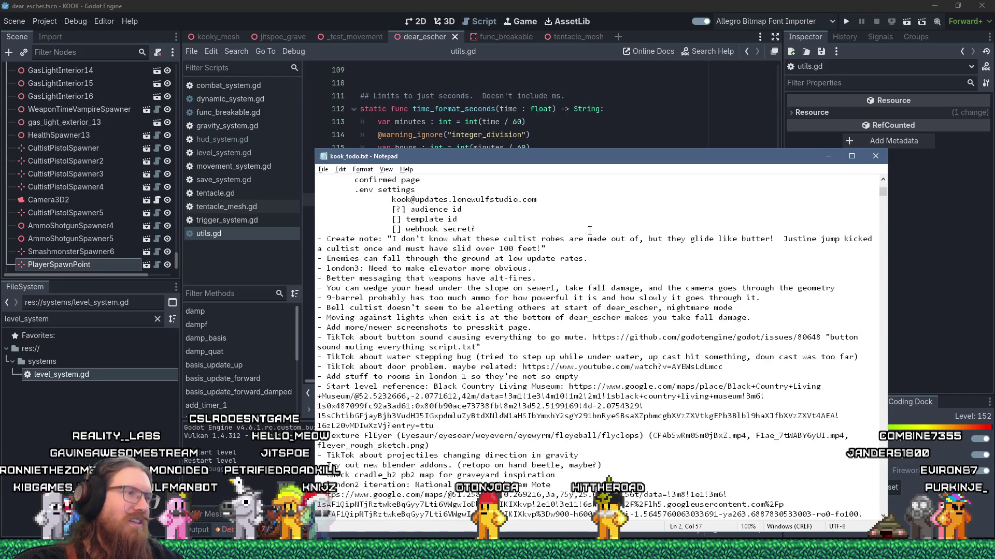
scroll(590, 230, "down", 6)
scroll(589, 233, "up", 12)
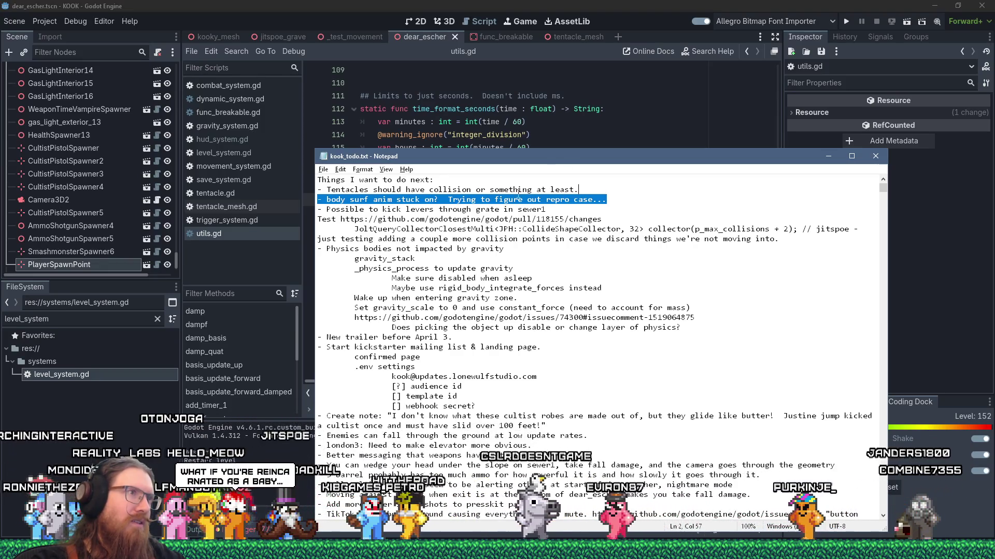
left_click(394, 199)
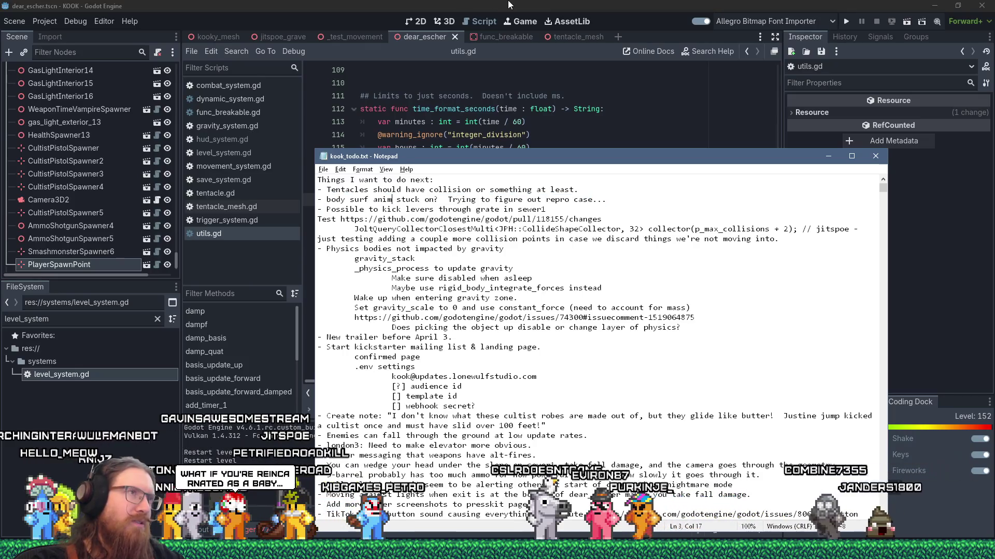
left_click(508, 5)
key("F5")
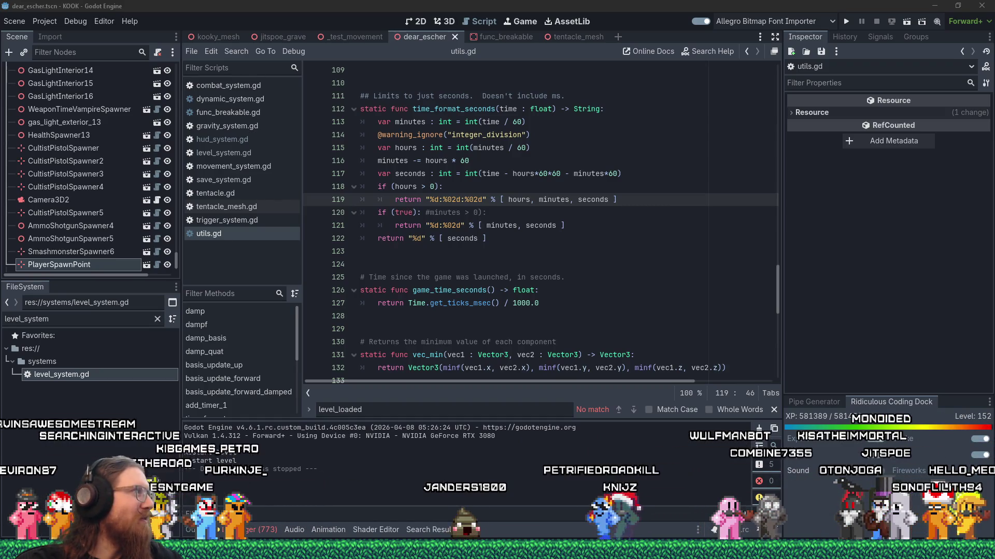
- Return to the Godot editor after play-testing, with the debug run stopped
left_click(491, 5)
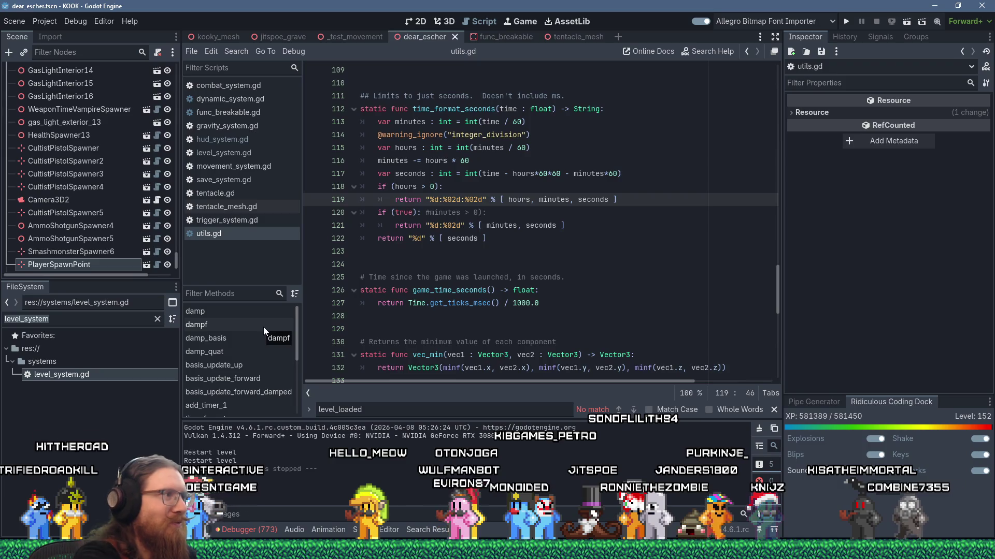
- Filter the FileSystem dock for 'credits' and open graveyard_credits.tscn
type("credits")
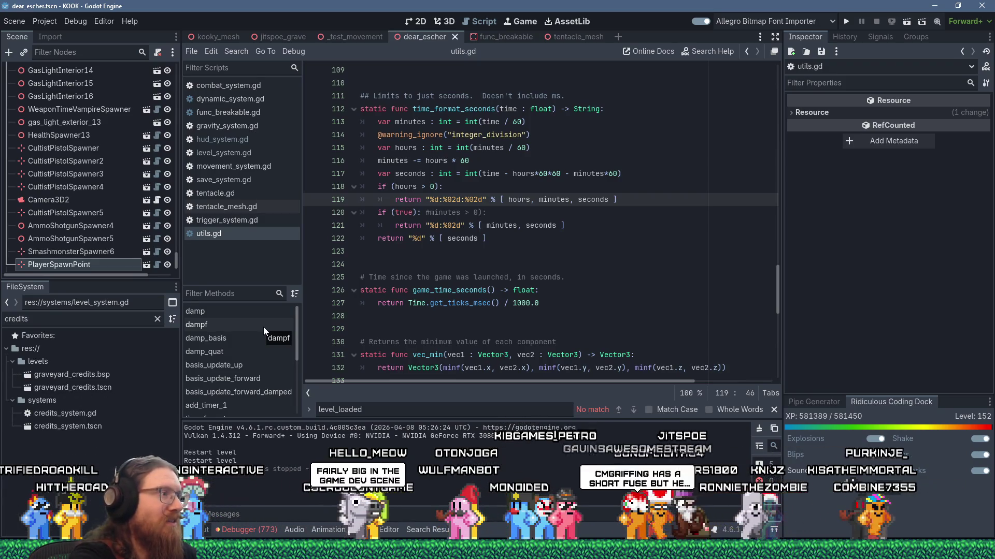
double_click(104, 391)
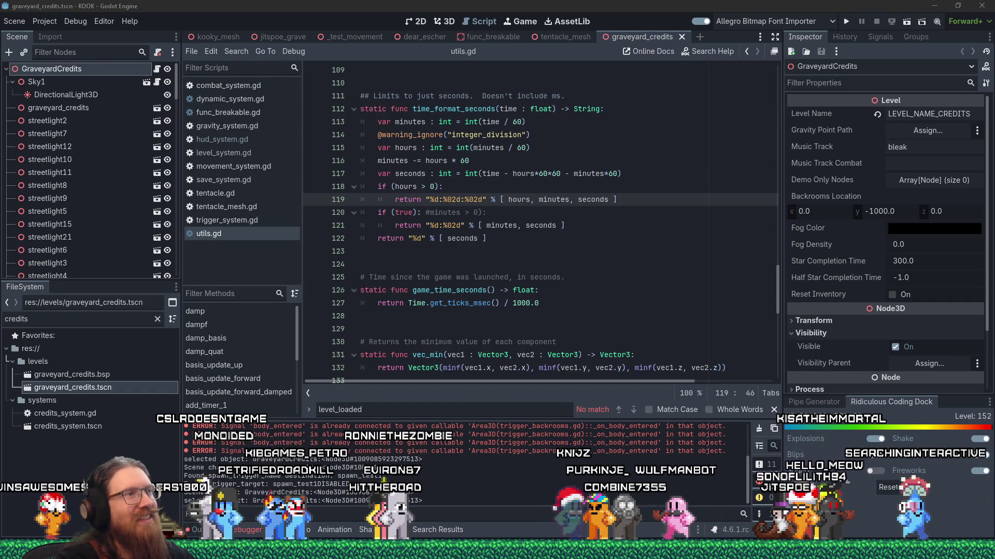
- Inspect time_format_seconds in utils.gd, placing the caret at the end of the minutes line
left_click(513, 250)
scroll(513, 250, "up", 5)
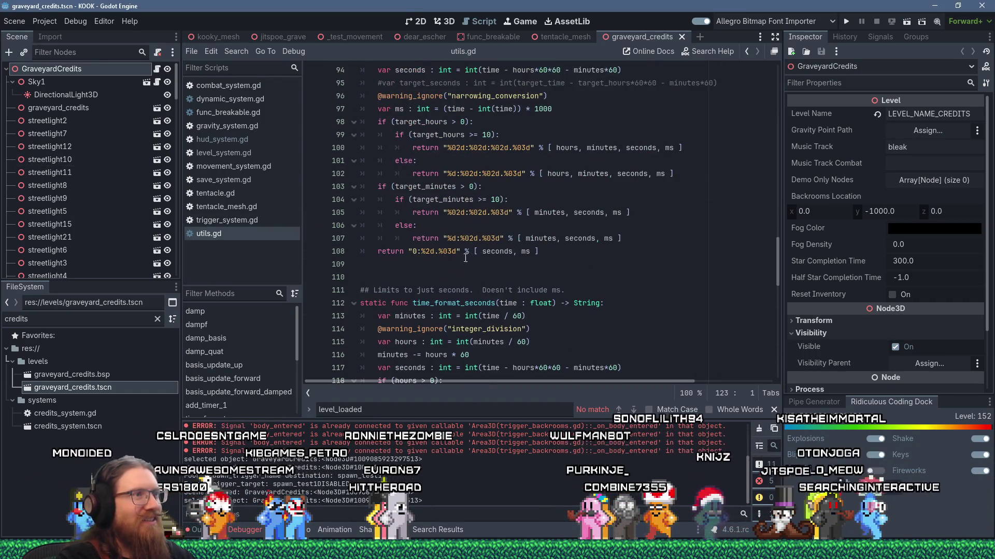
left_click(447, 265)
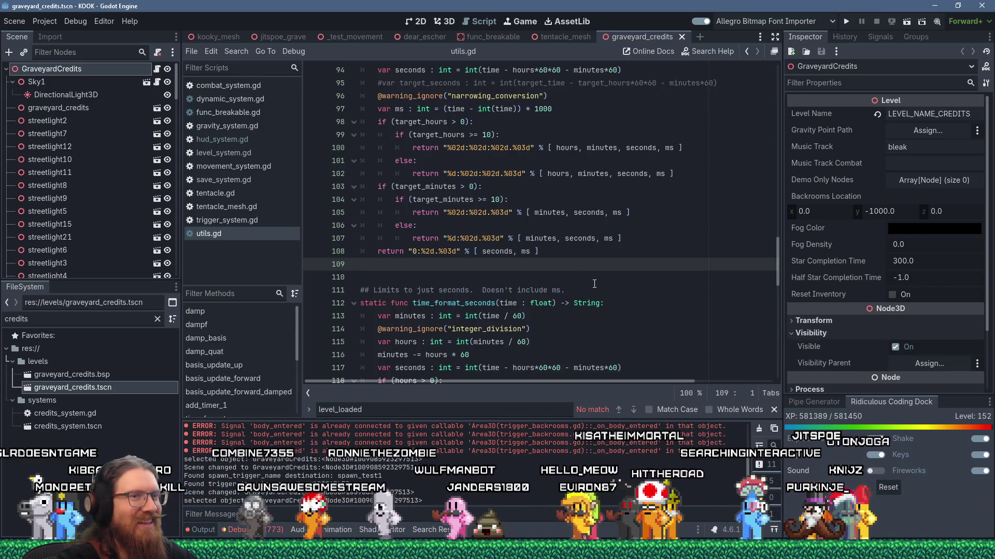
scroll(594, 284, "down", 3)
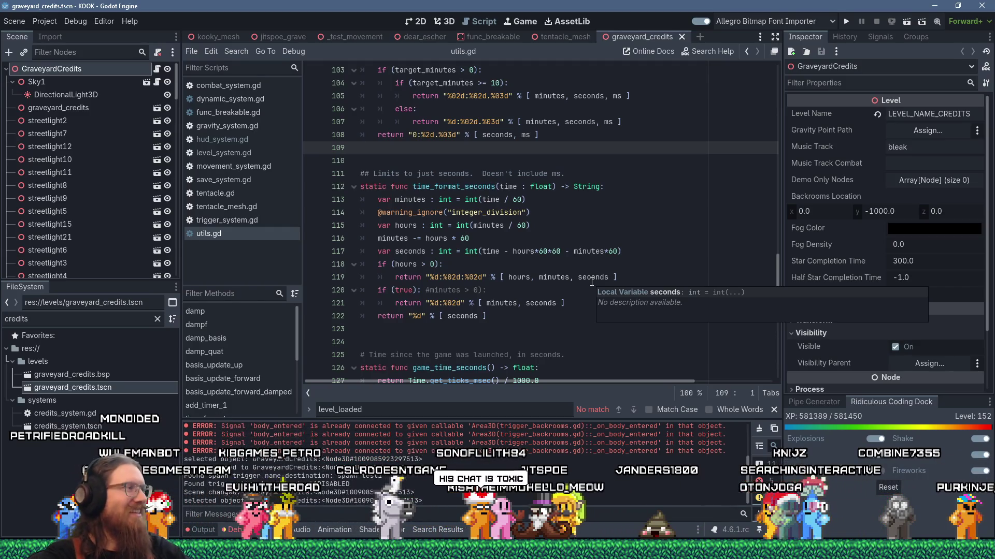
key("Up")
key("Up")
key("Up")
key("End")
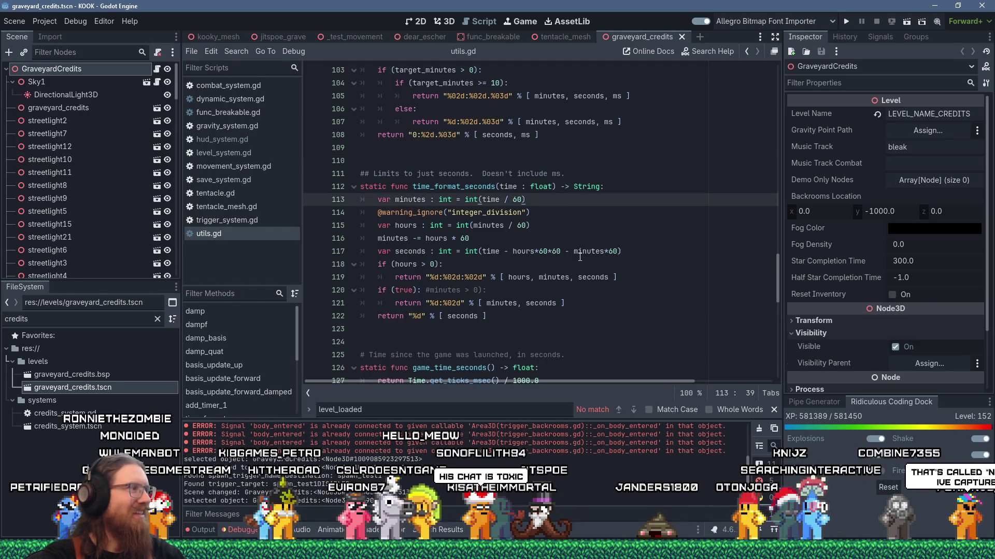
- Move between blank lines 123, 110 and 109, then show the graveyard_credits scene in 3D
left_click(466, 334)
left_click(467, 160)
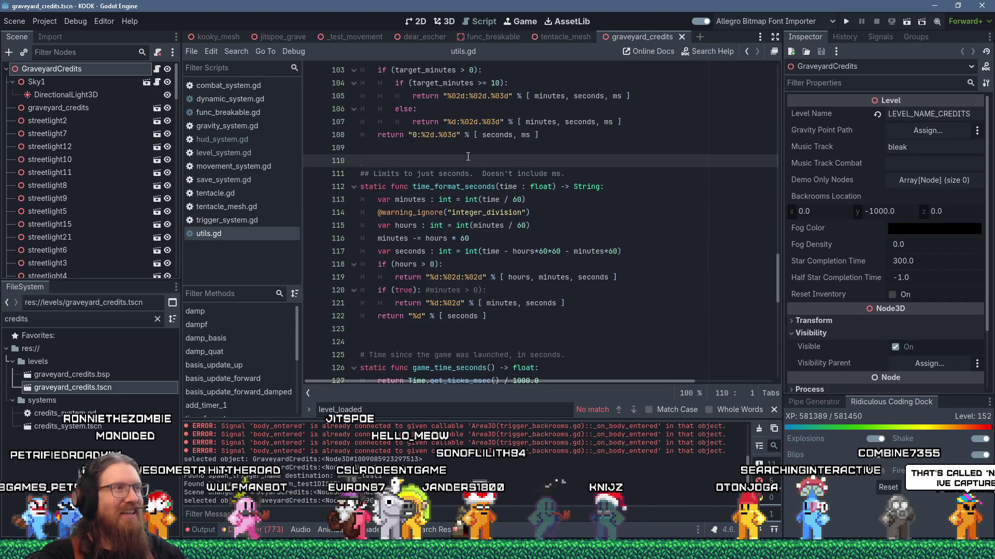
left_click(472, 148)
left_click(483, 156)
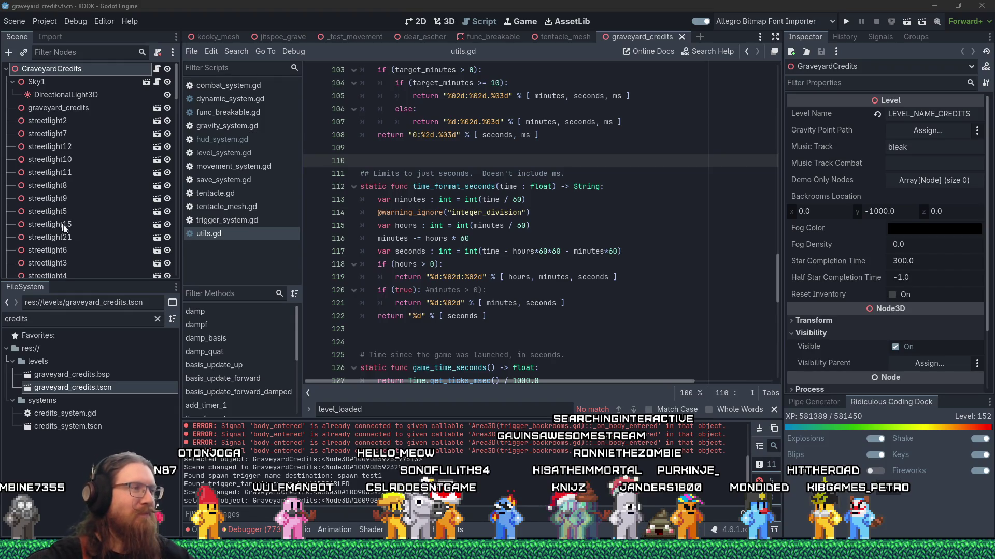
left_click(113, 320)
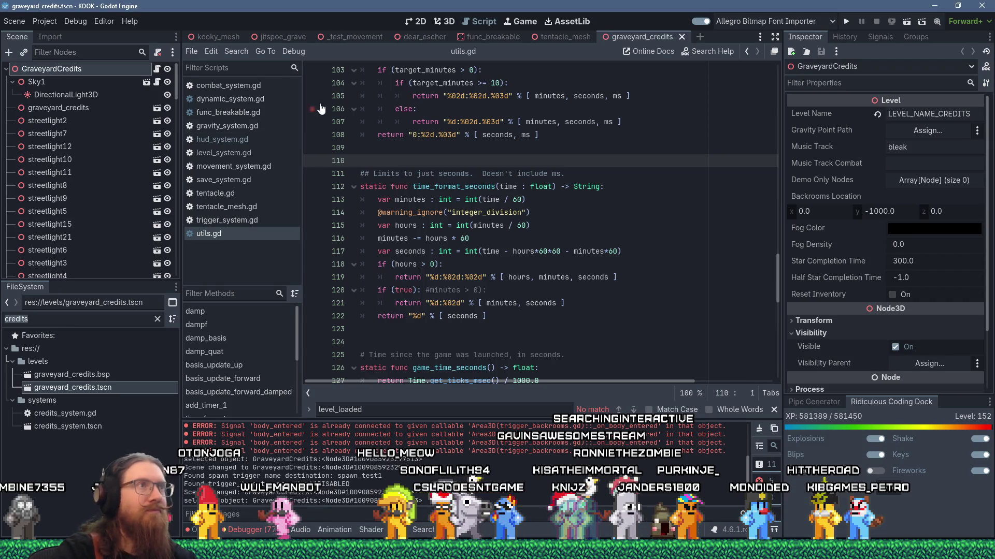
key("ctrl+F2")
- Place cultist_pistol_spawner.tscn beside the low stone wall, then save and run the game
scroll(387, 224, "down", 5)
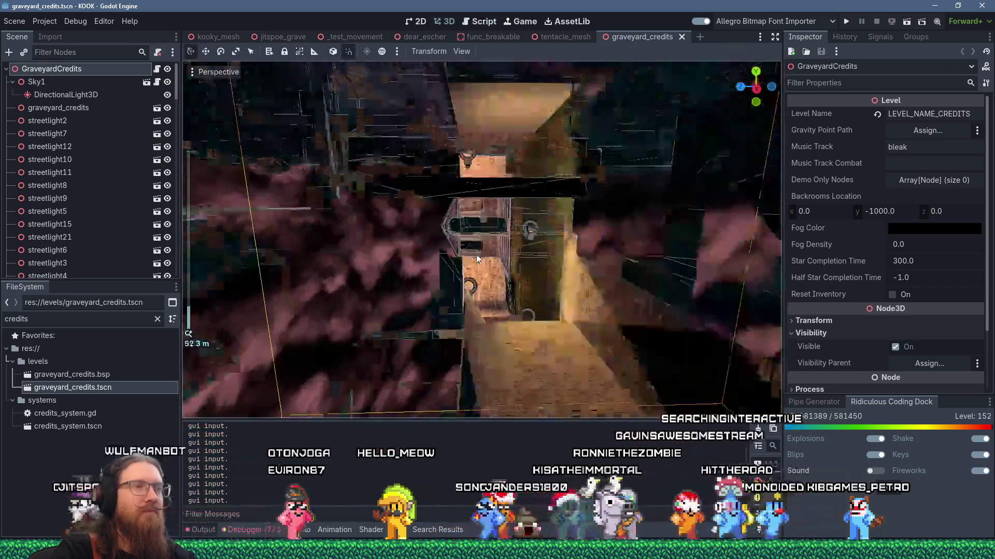
scroll(387, 225, "up", 5)
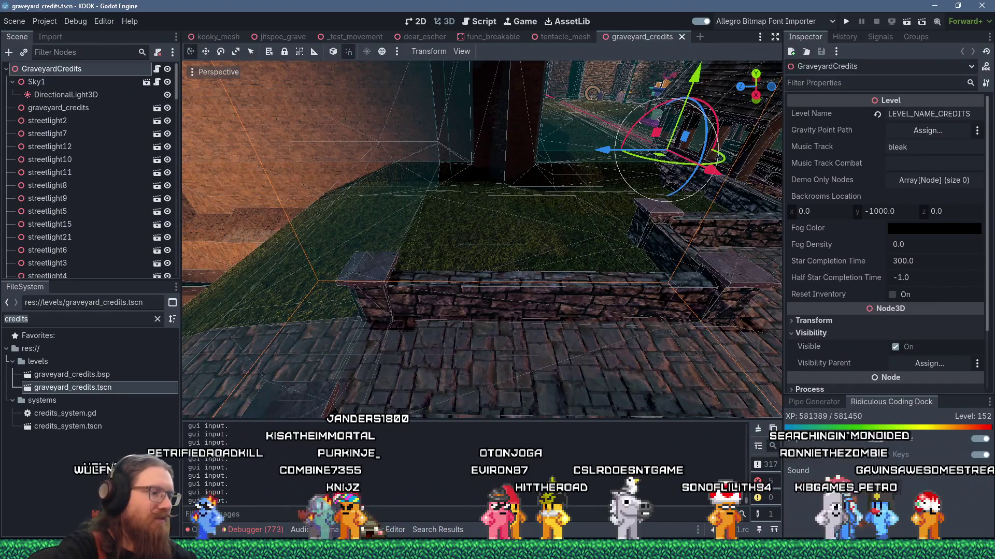
type("cult spawn")
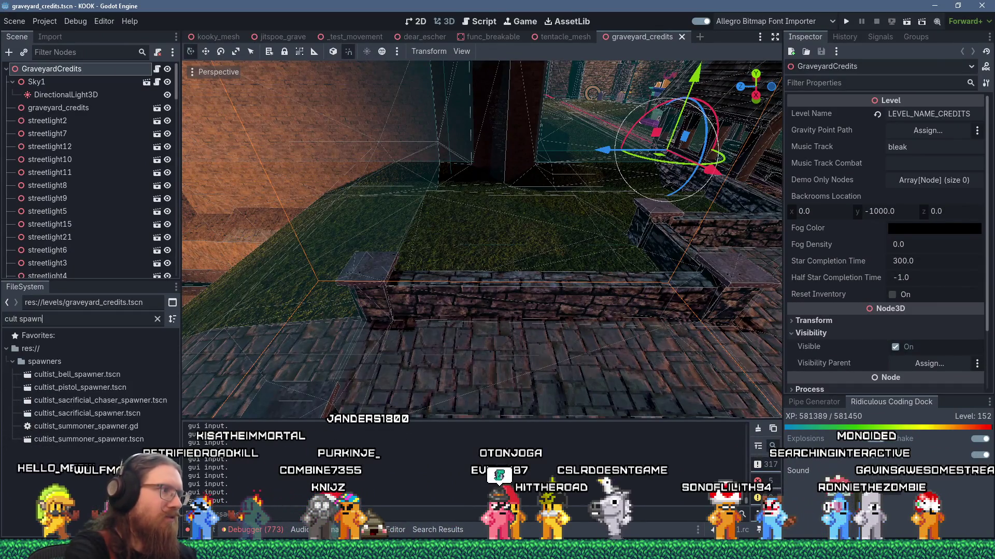
mouse_move(80, 388)
left_mouse_down()
mouse_move(361, 366)
mouse_move(438, 374)
mouse_move(357, 394)
mouse_move(318, 277)
mouse_move(419, 260)
left_mouse_up()
left_click(845, 23)
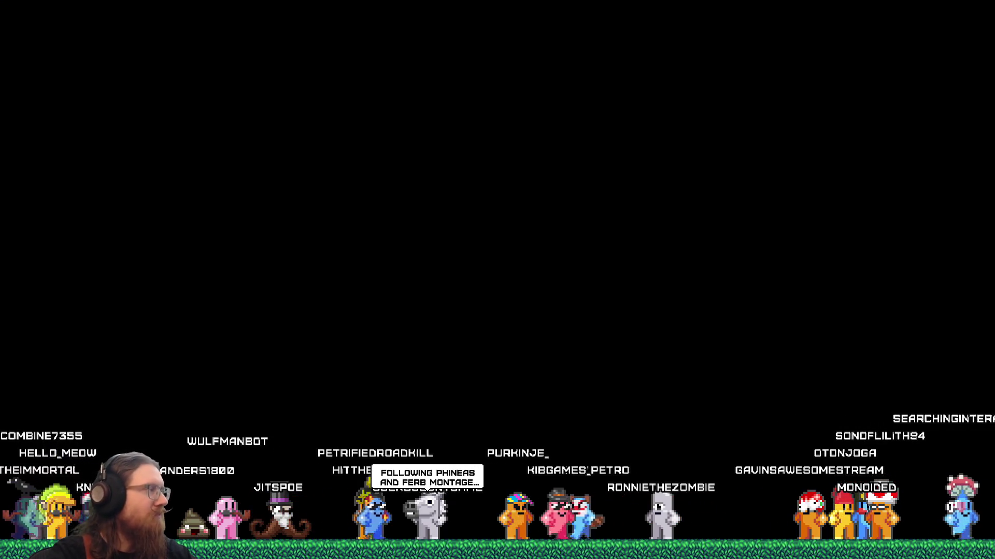
- Load graveyard_credits from the in-game console with 'map', then 'quit' and return to Godot
key("grave")
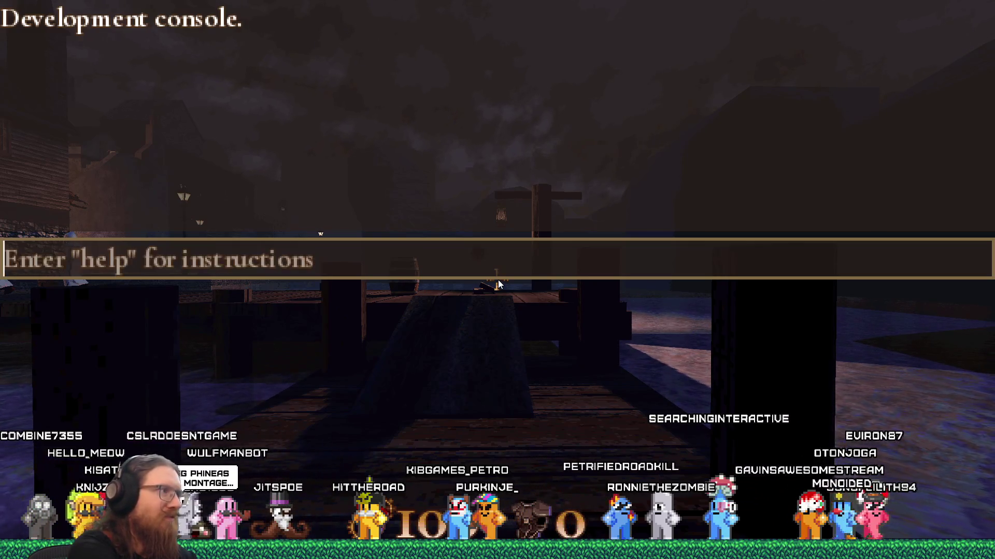
type("map cre")
key("Tab")
key("Return")
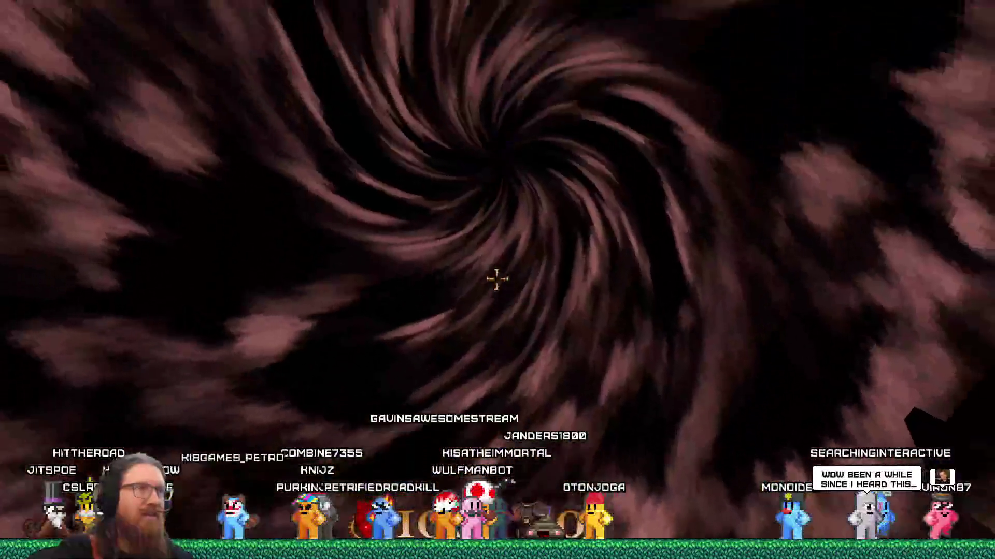
key("grave")
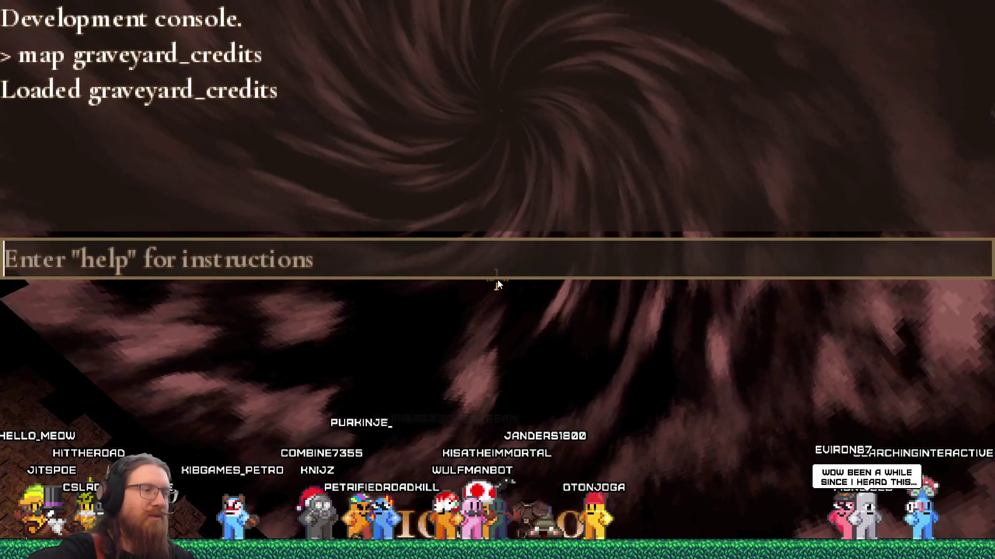
type("quit")
key("Return")
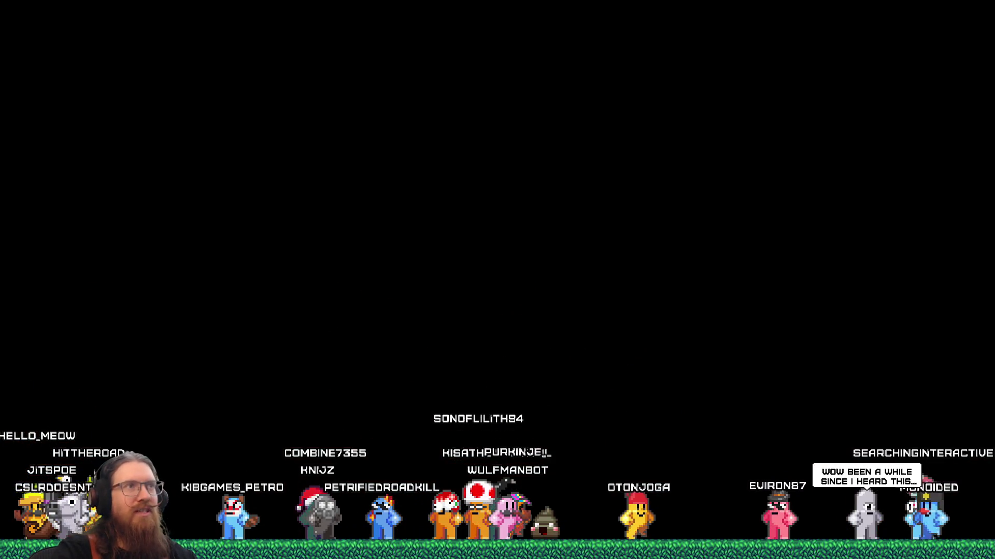
key("alt+Tab")
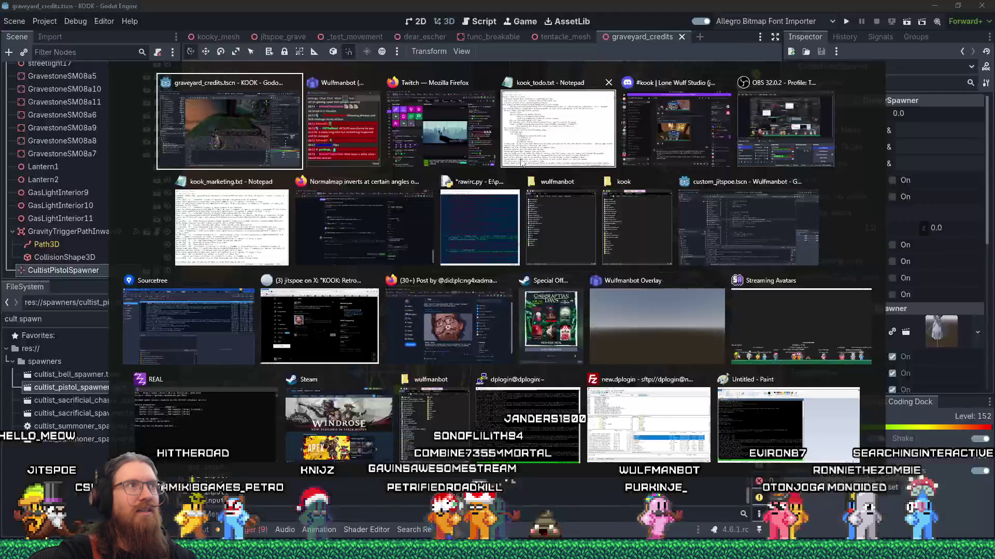
- Close utils.gd, hud_system.gd, level_system.gd and save_system.gd in the Script editor
left_click(478, 21)
scroll(550, 191, "down", 5)
scroll(551, 192, "up", 8)
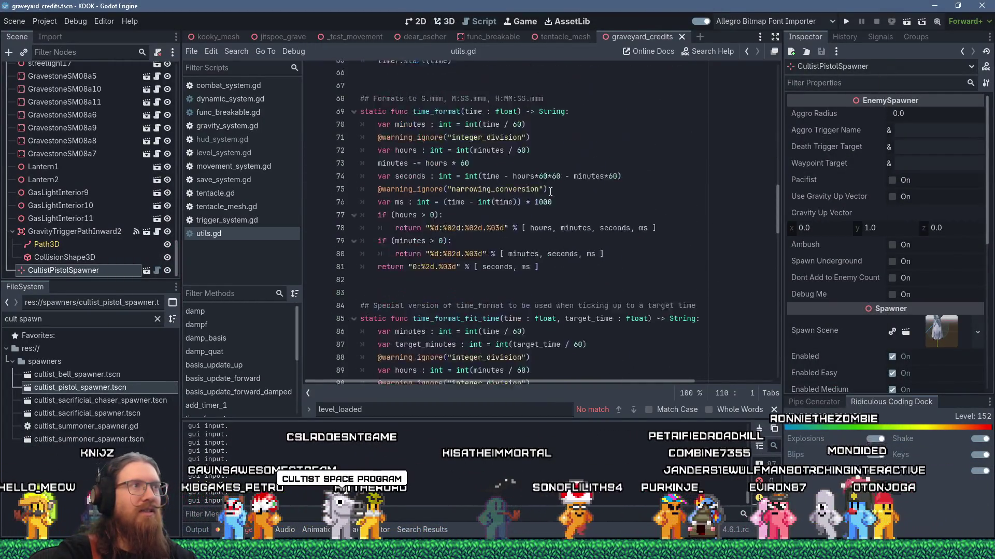
middle_click(209, 233)
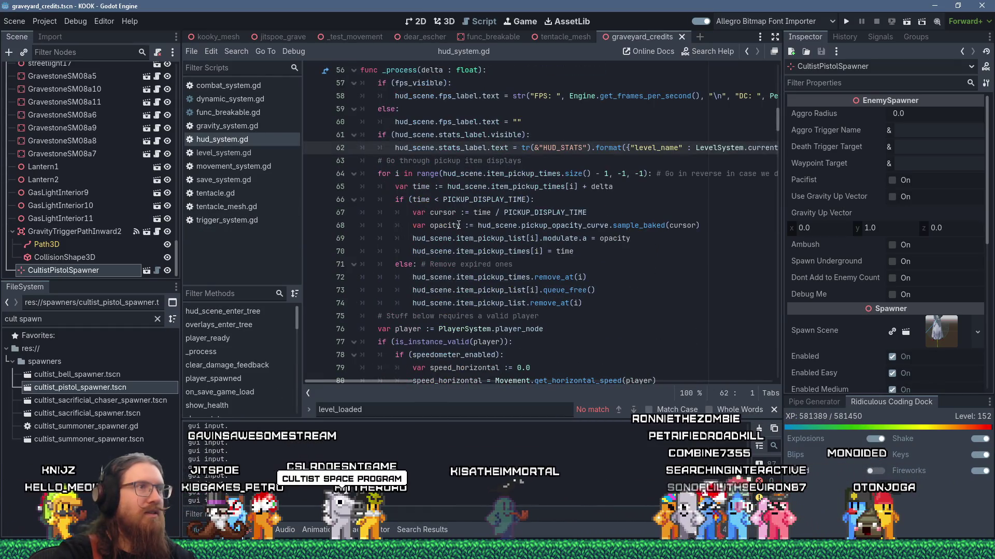
middle_click(244, 141)
scroll(505, 252, "up", 7)
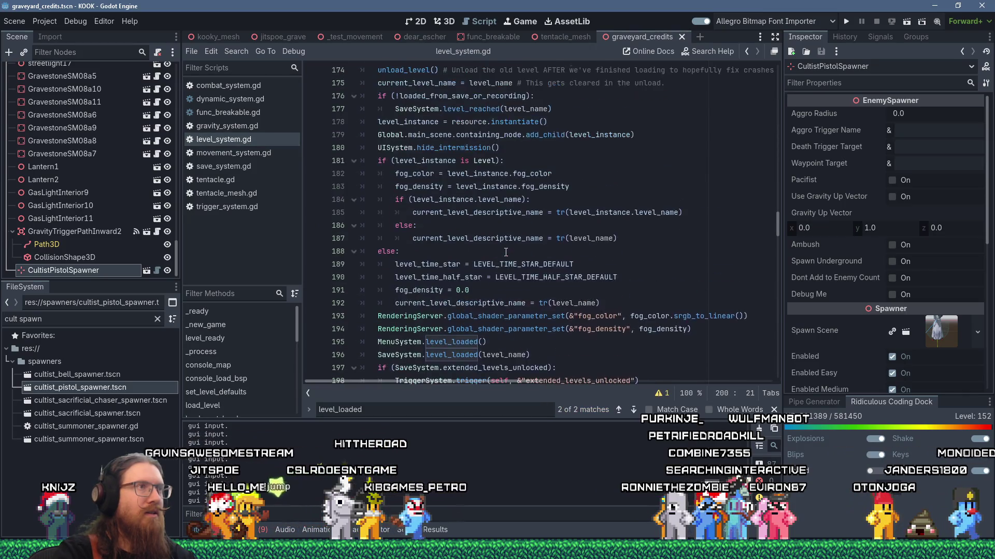
middle_click(247, 145)
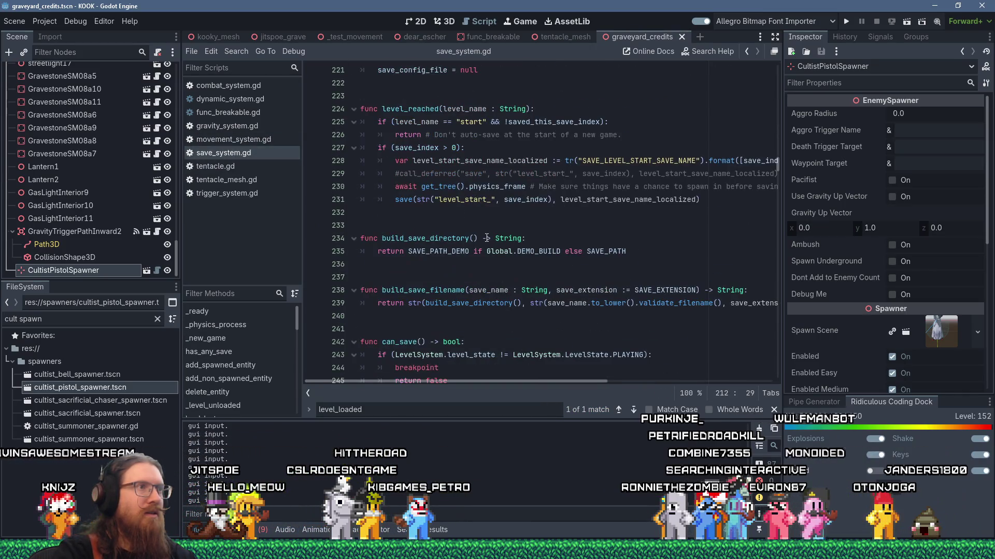
key("ctrl+w")
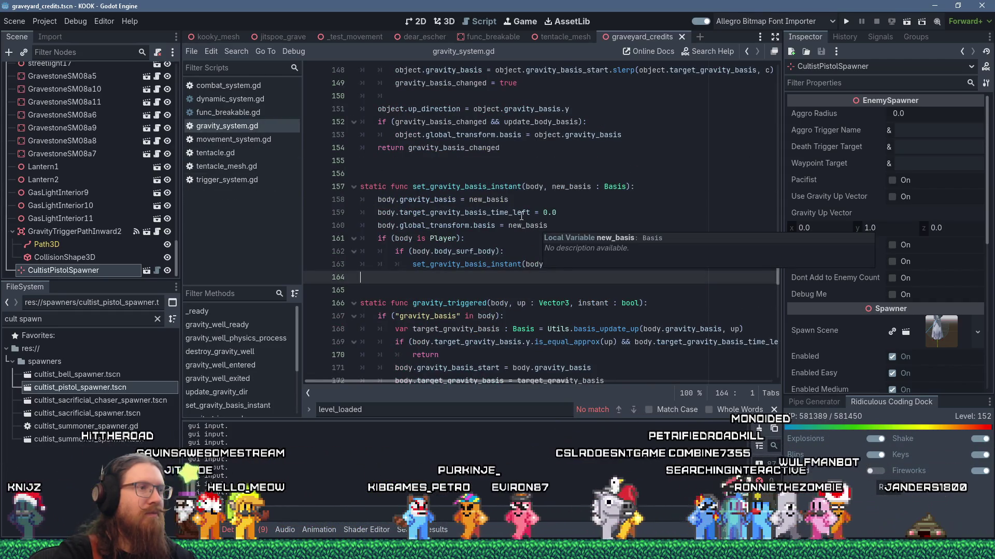
- Trace body_surf_body from set_gravity_basis_instant's lines 161–163 to its definition in player.gd, then close player.gd
double_click(467, 186)
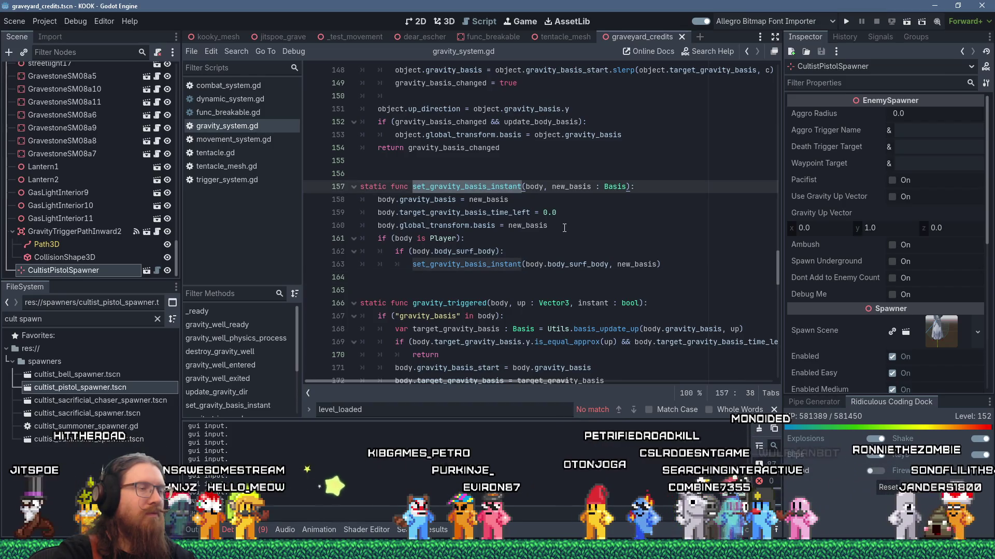
scroll(564, 229, "down", 5)
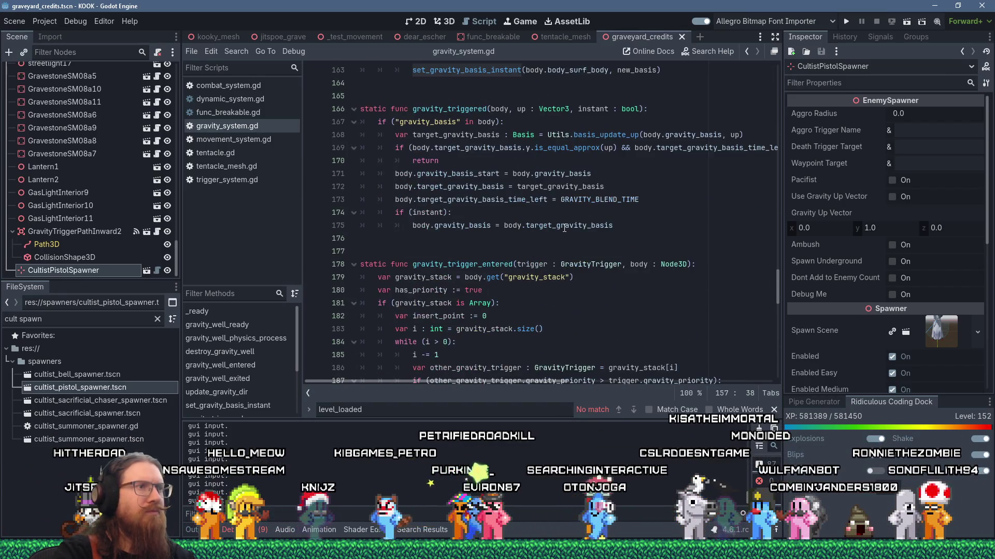
scroll(564, 229, "down", 5)
scroll(564, 228, "down", 5)
scroll(565, 228, "up", 14)
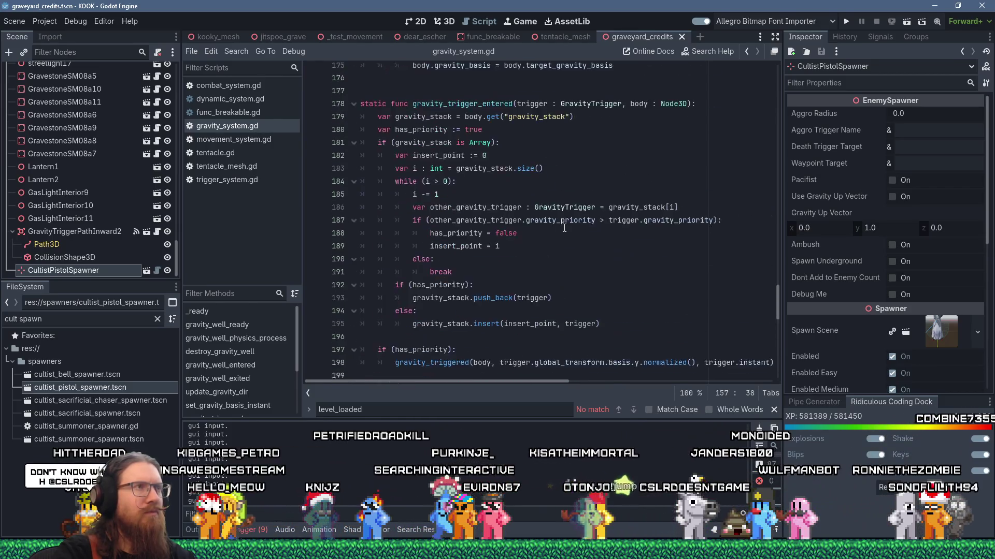
left_click_drag(689, 227, 374, 206)
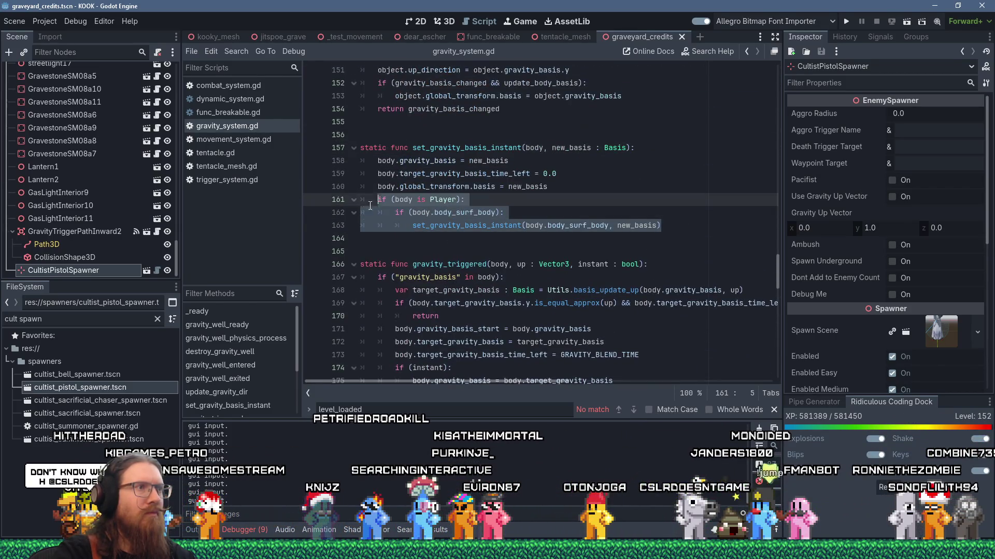
left_click(465, 212, "ctrl")
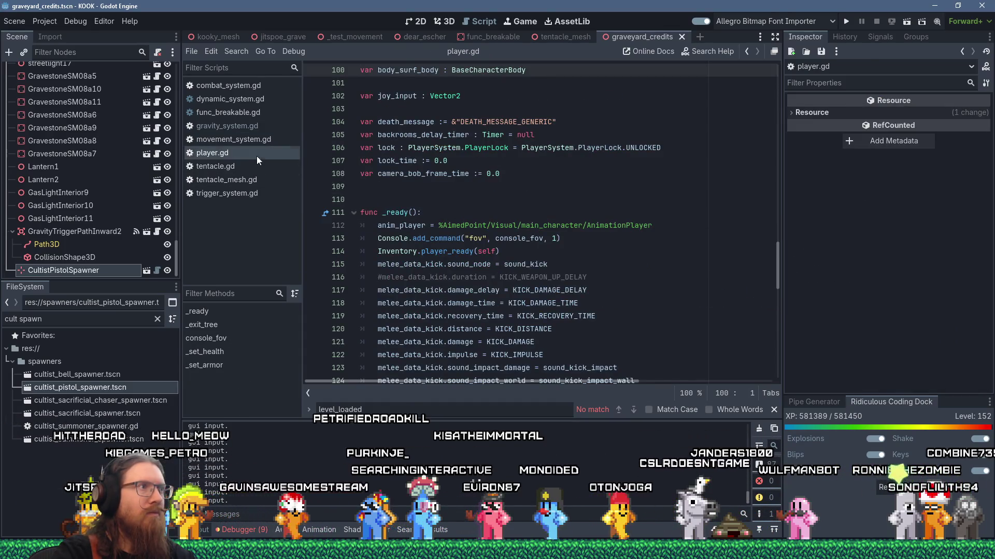
middle_click(257, 155)
- Reselect lines 161–163 and search gravity_system.gd for 'set_Gravity', reaching the line 157 match
left_click_drag(678, 226, 302, 204)
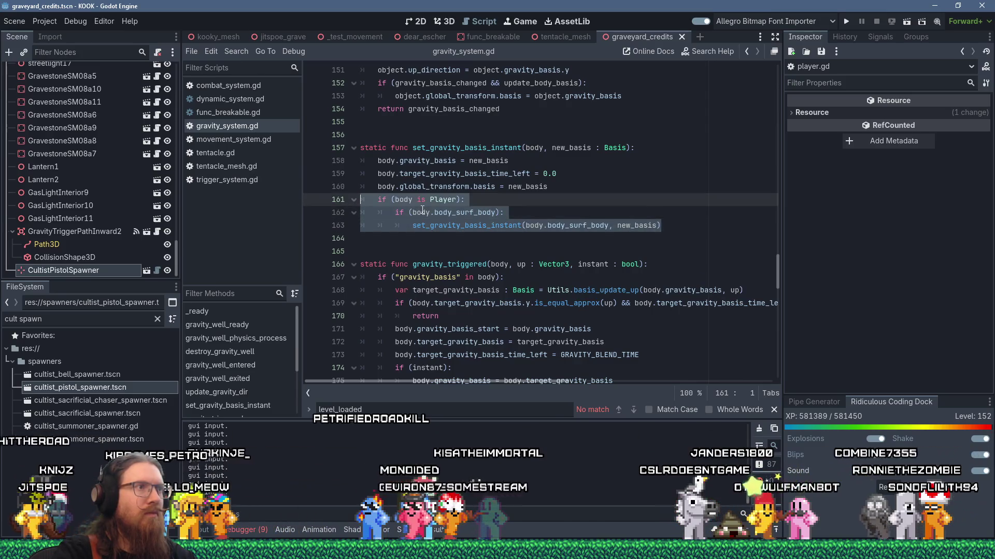
right_click(423, 208)
left_click(473, 281)
left_click(553, 148)
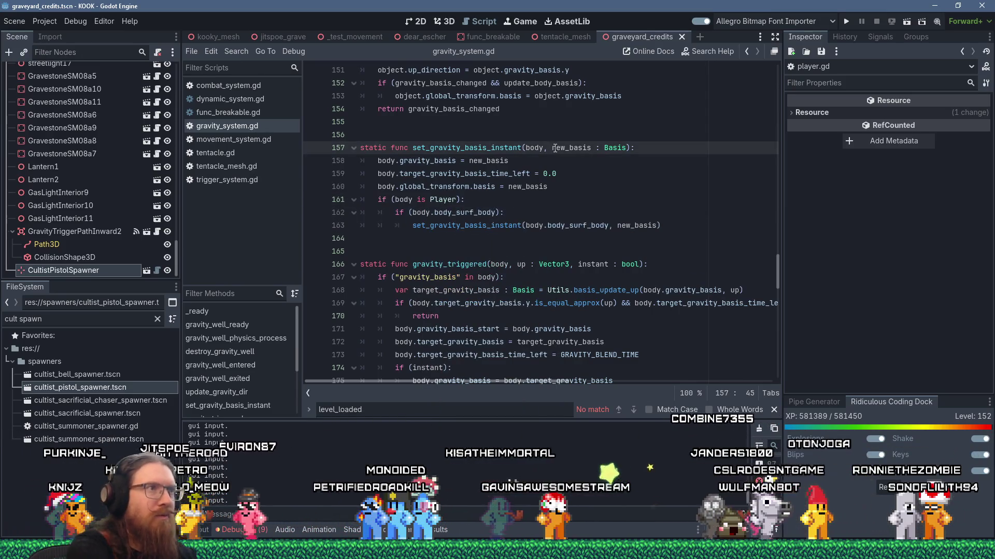
key("ctrl+f")
type("set_Gravit")
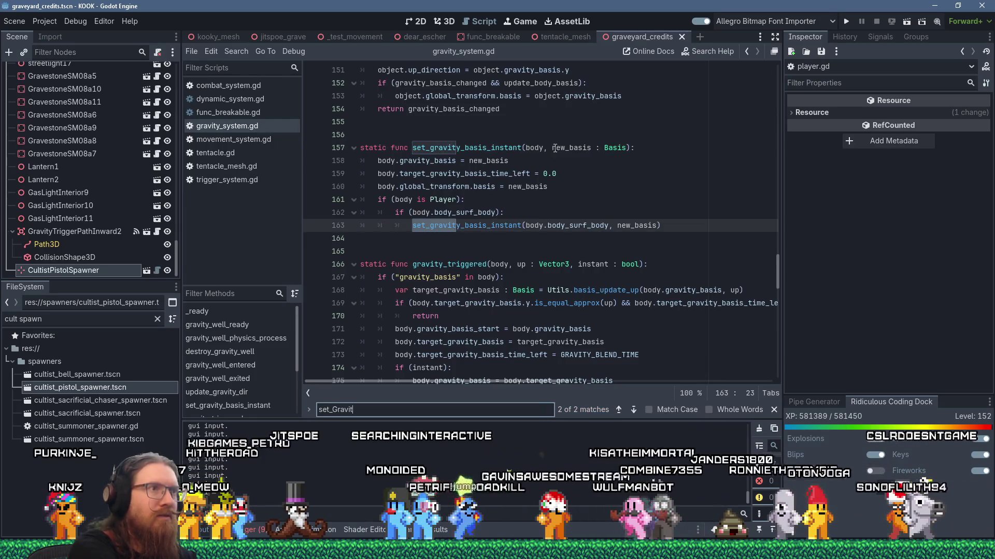
type("y -")
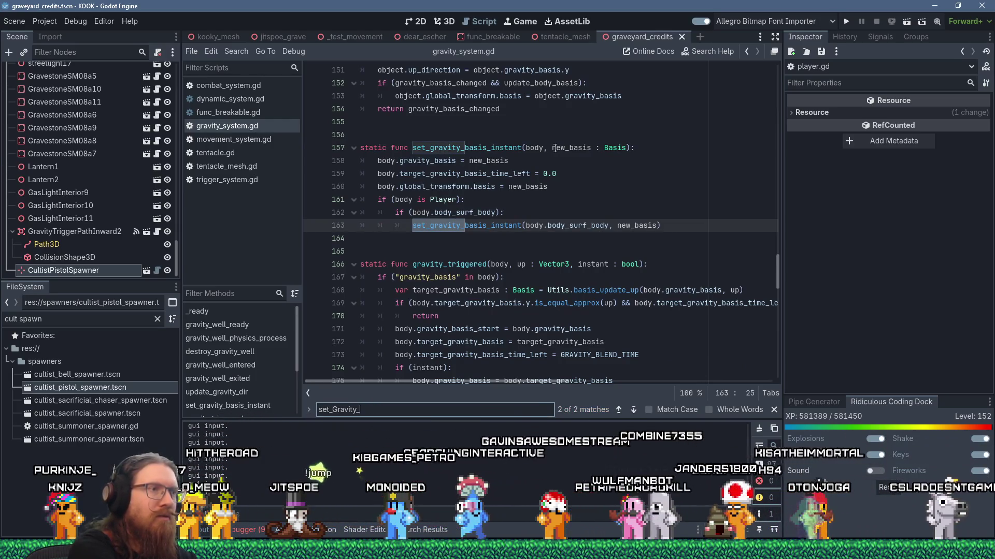
key("Return")
key("Return")
key("Return")
key("Return")
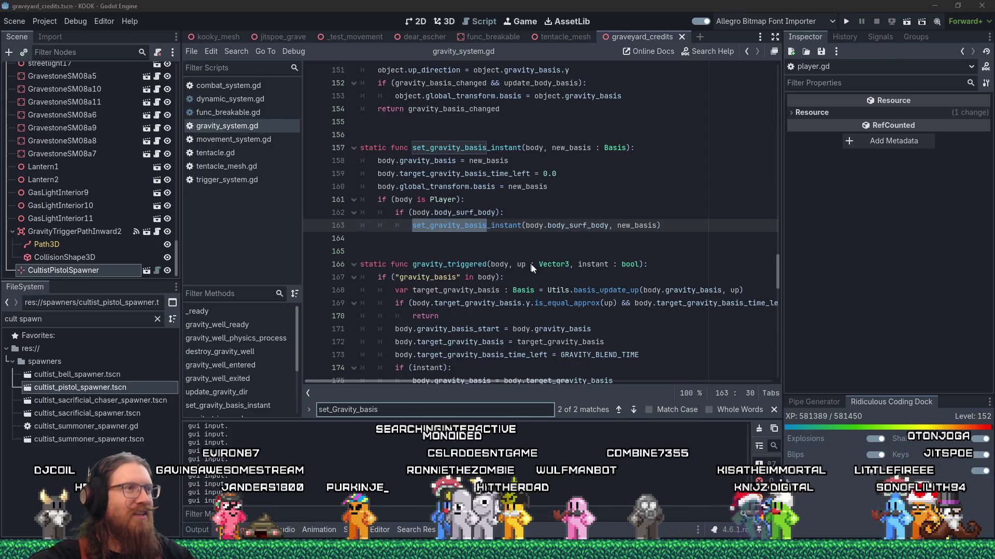
- Insert a new line after gravity_triggered's early 'return' on line 170 of gravity_system.gd
left_click(597, 237)
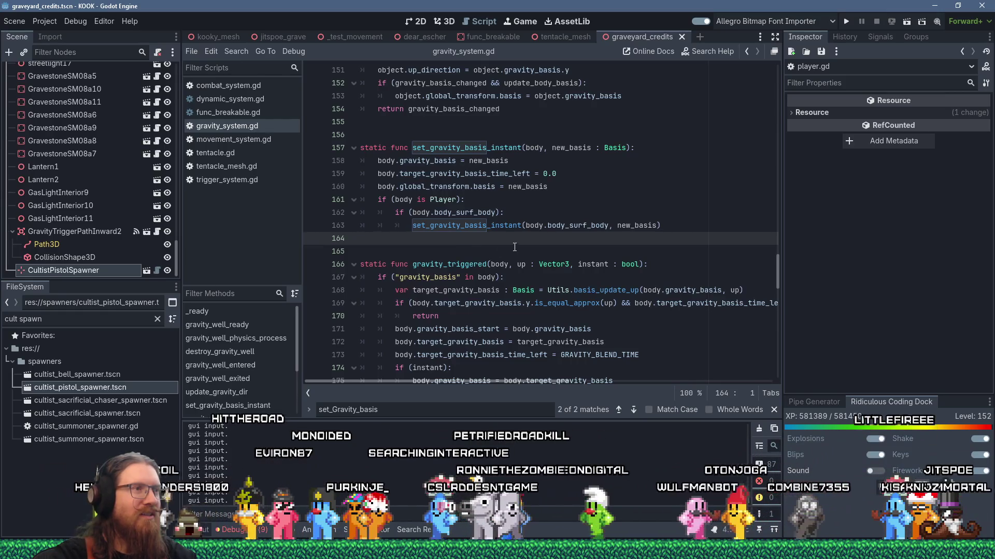
scroll(510, 248, "down", 4)
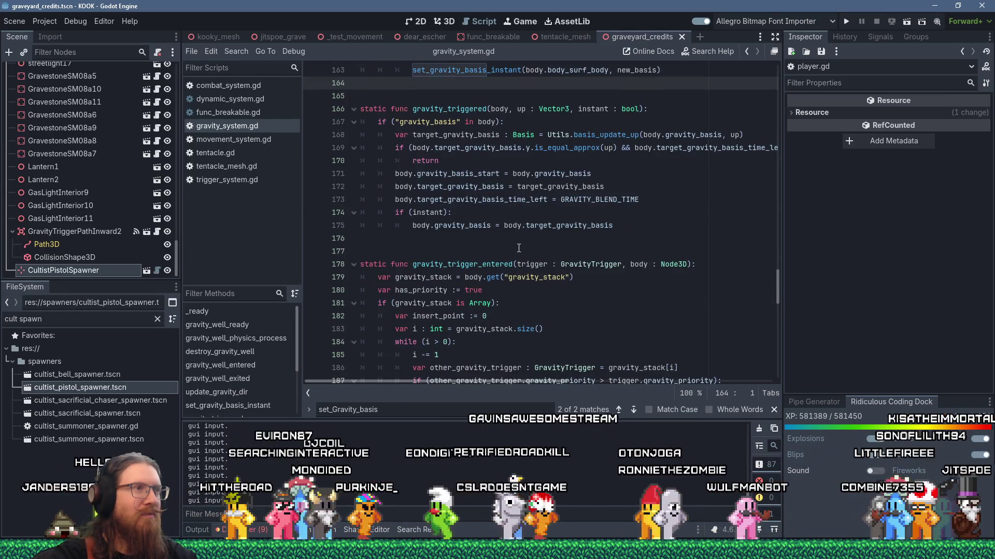
scroll(518, 249, "up", 2)
left_click(657, 150)
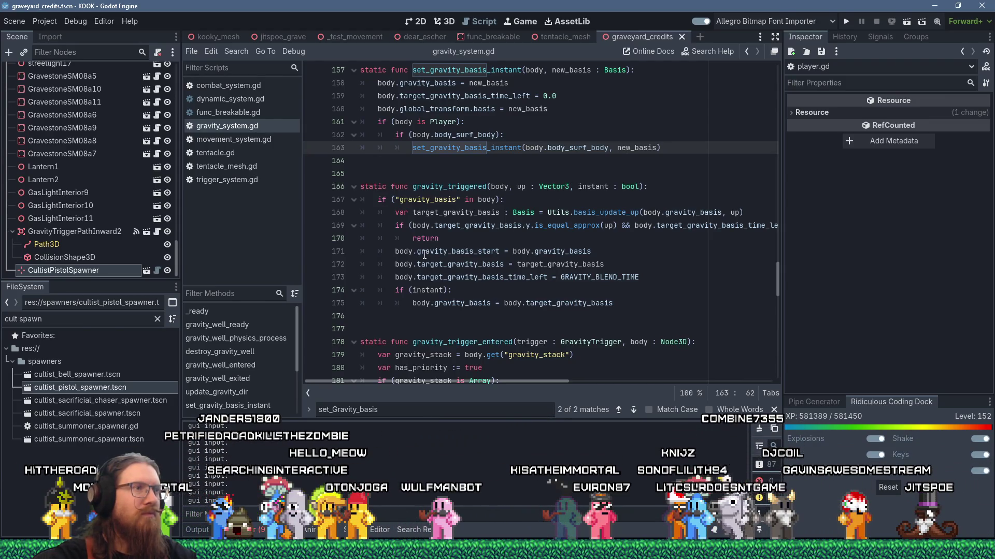
left_click(393, 251)
double_click(451, 187)
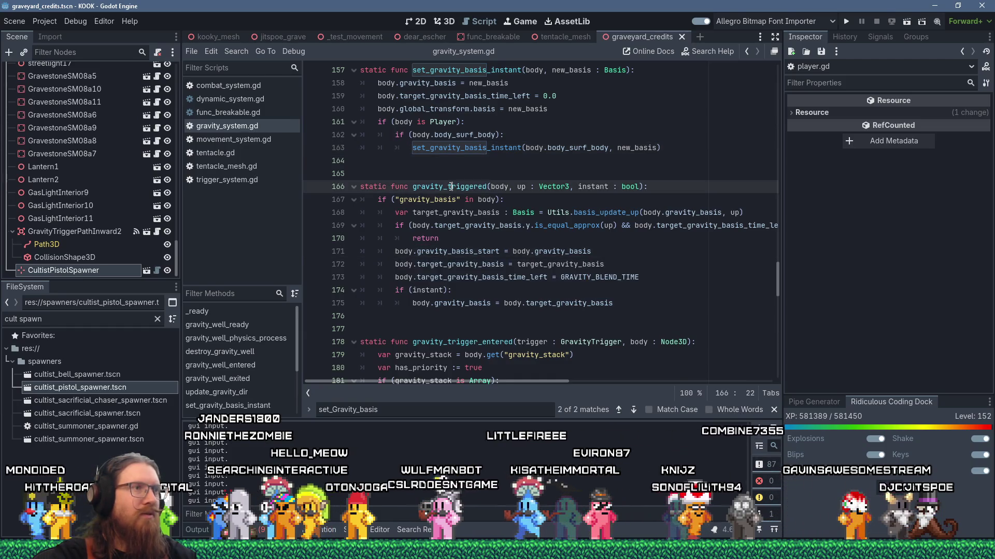
left_click(446, 240)
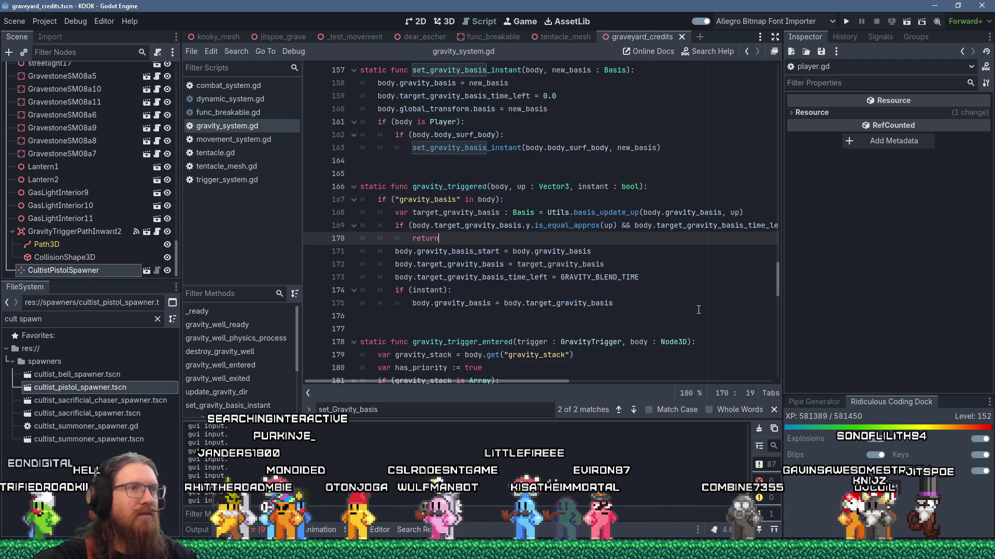
key("Return")
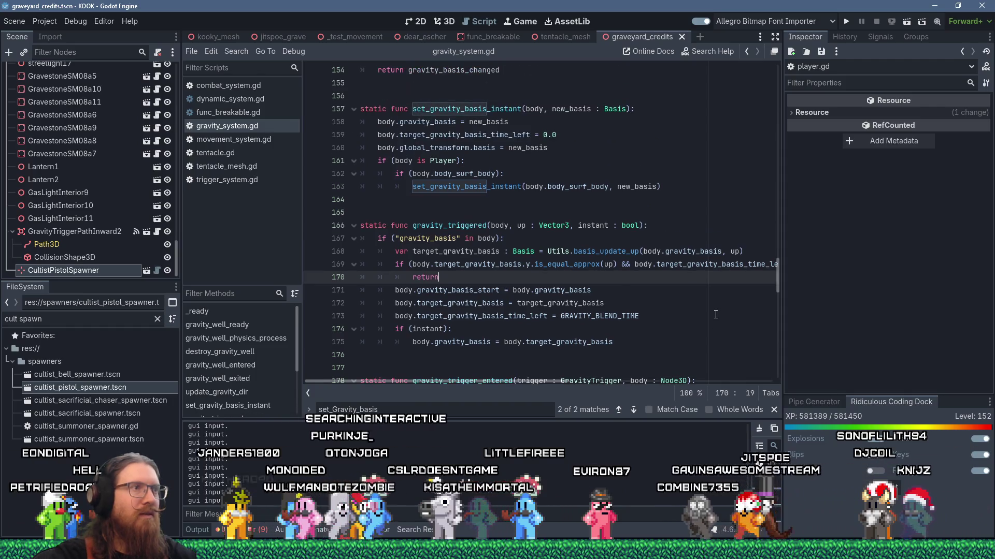
- Add an if (instant): branch that begins a set_gravity_basis_instant() call
key("BackSpace")
type("if (instant):")
key("Return")
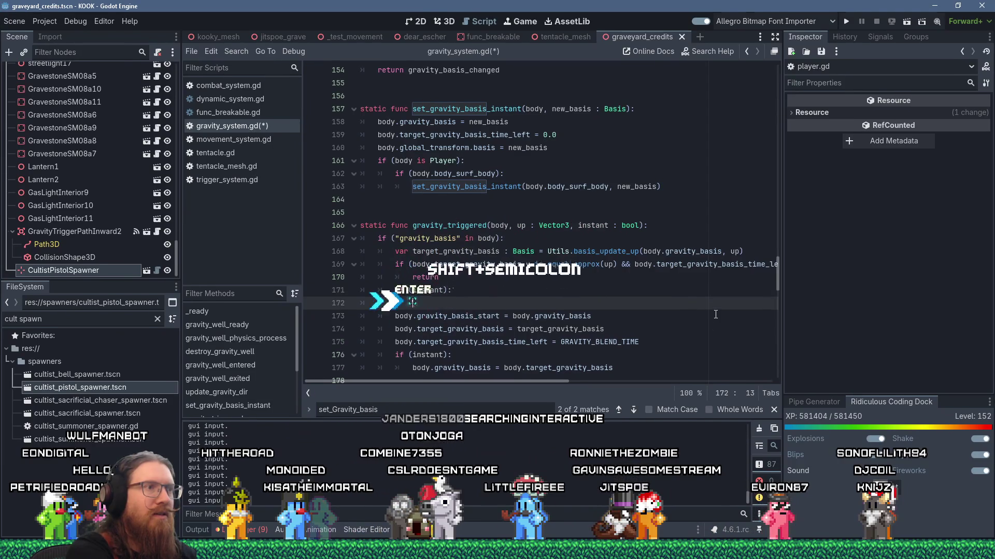
type("set_gravity_basi")
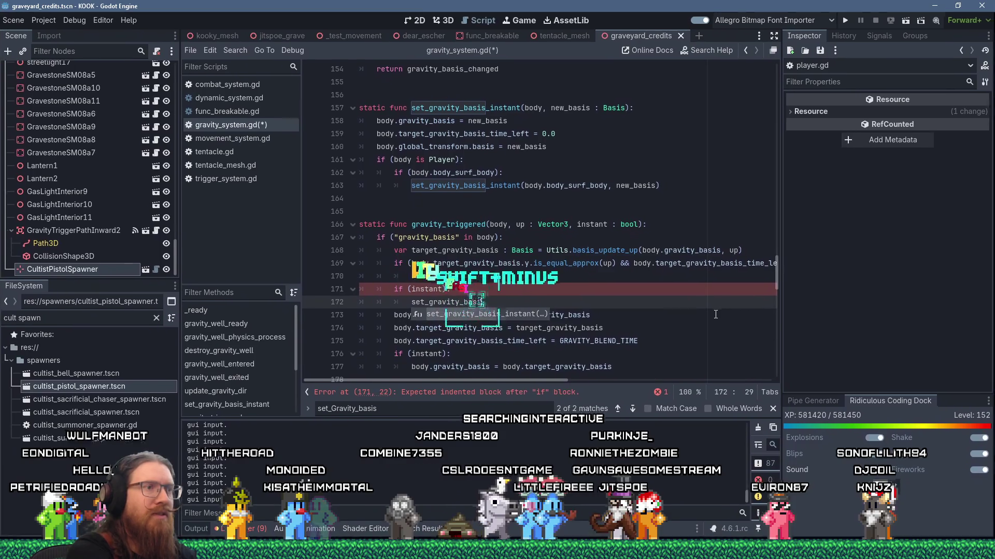
type("s_instant(")
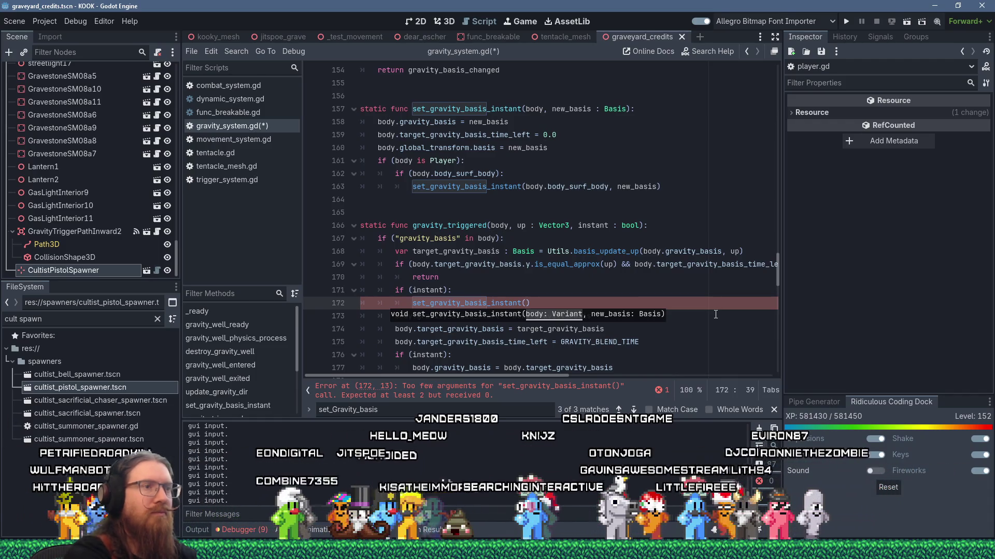
key("Escape")
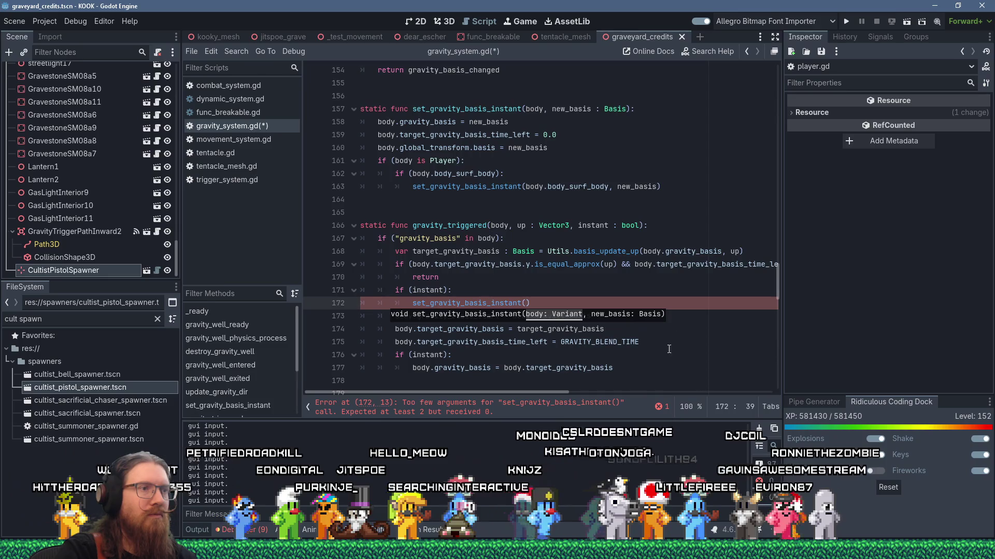
left_click(661, 331)
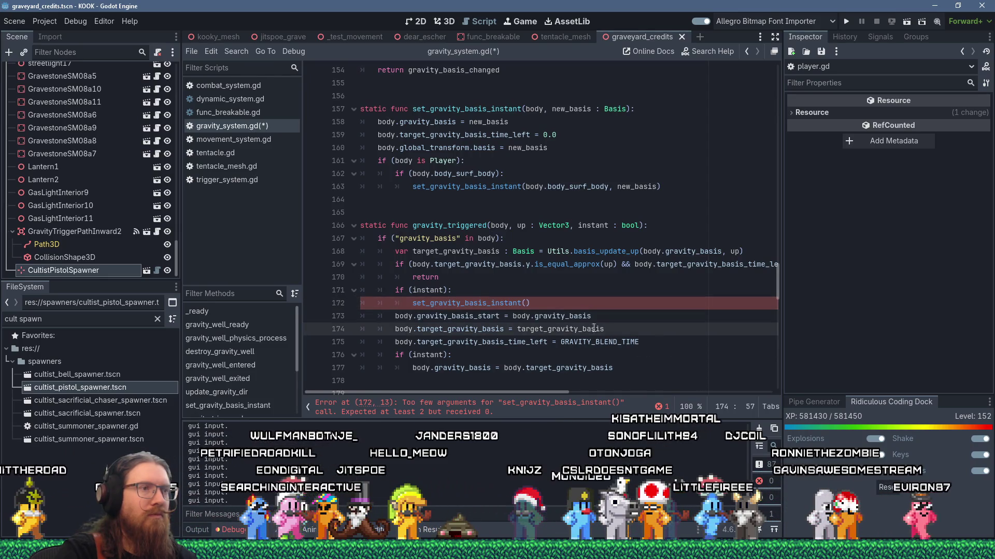
- Pass body, target_gravity_basis to the call, add return, and delete the leftover instant block
mouse_move(569, 331)
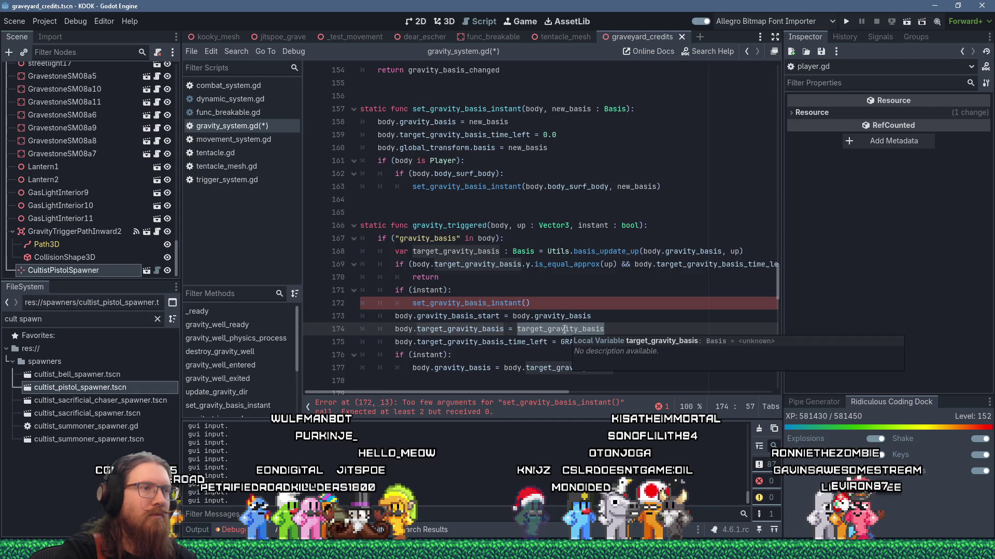
left_click(525, 303)
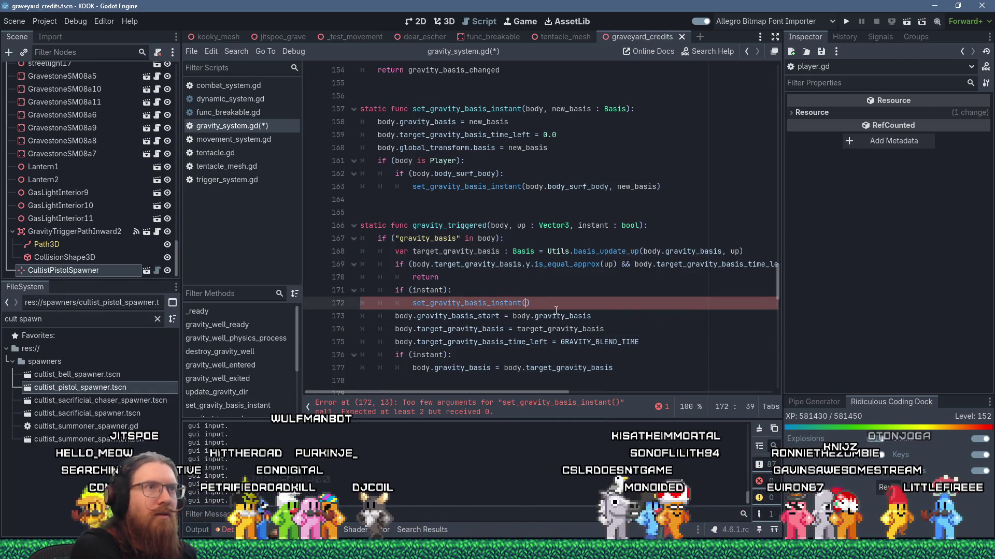
type("body, targ")
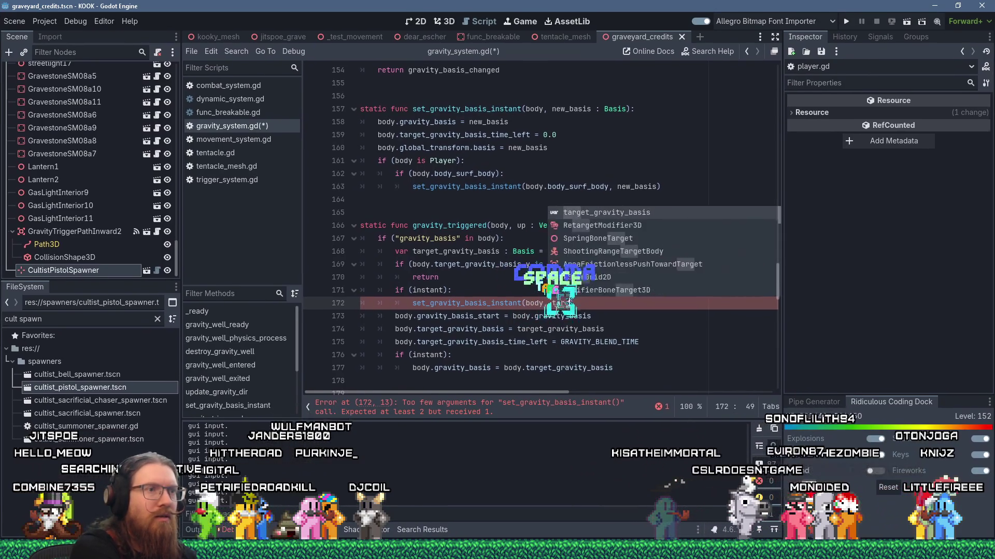
type("et_gravity_basis")
key("Return")
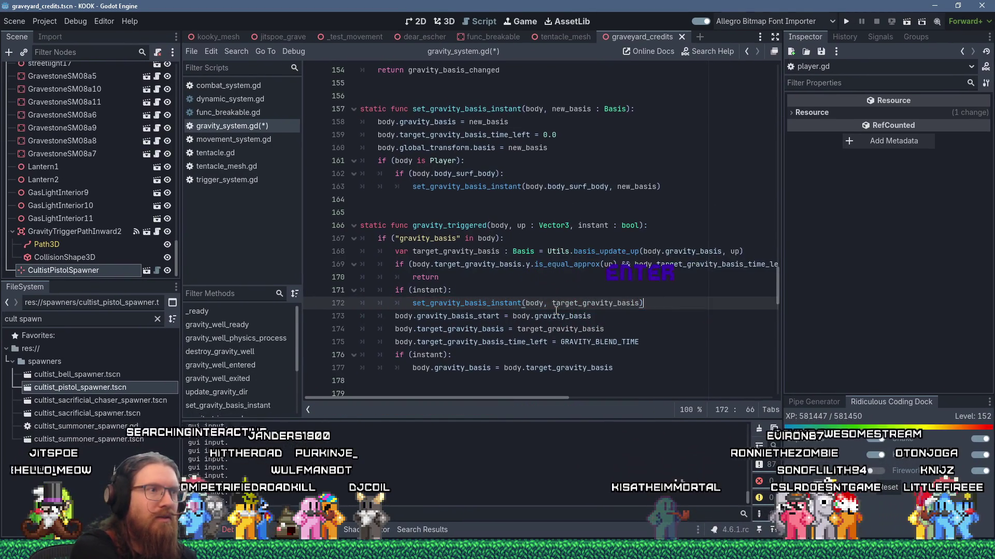
key("Return")
type("return")
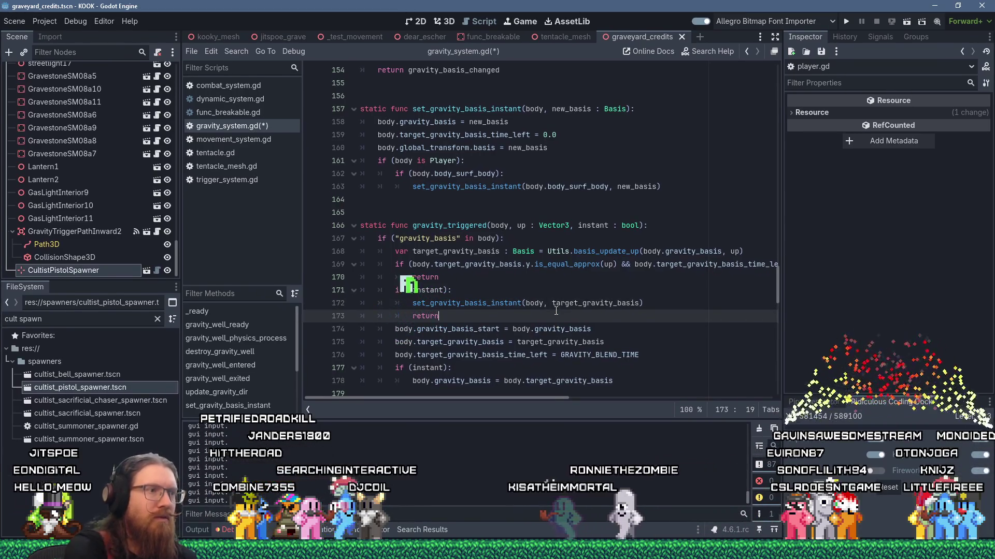
left_click_drag(653, 382, 669, 359)
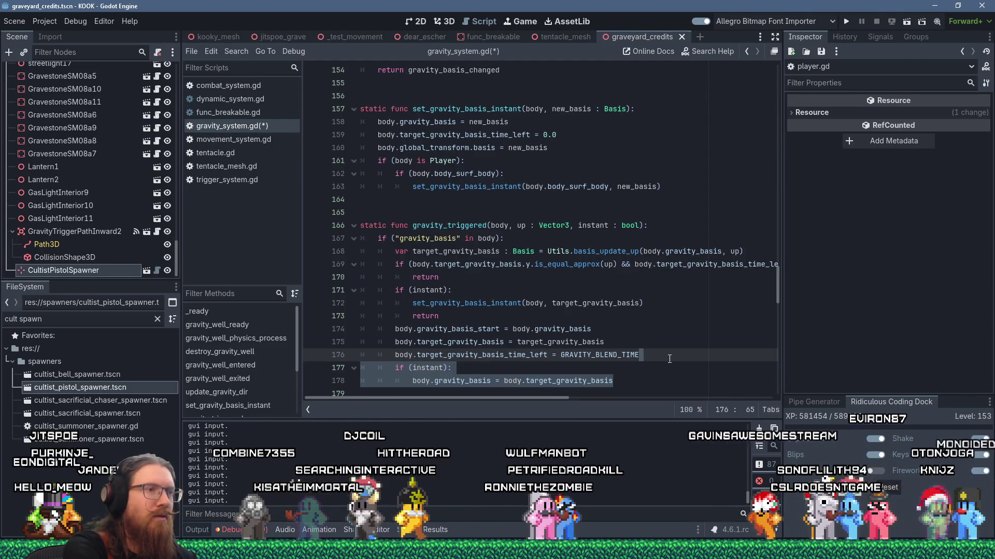
key("Delete")
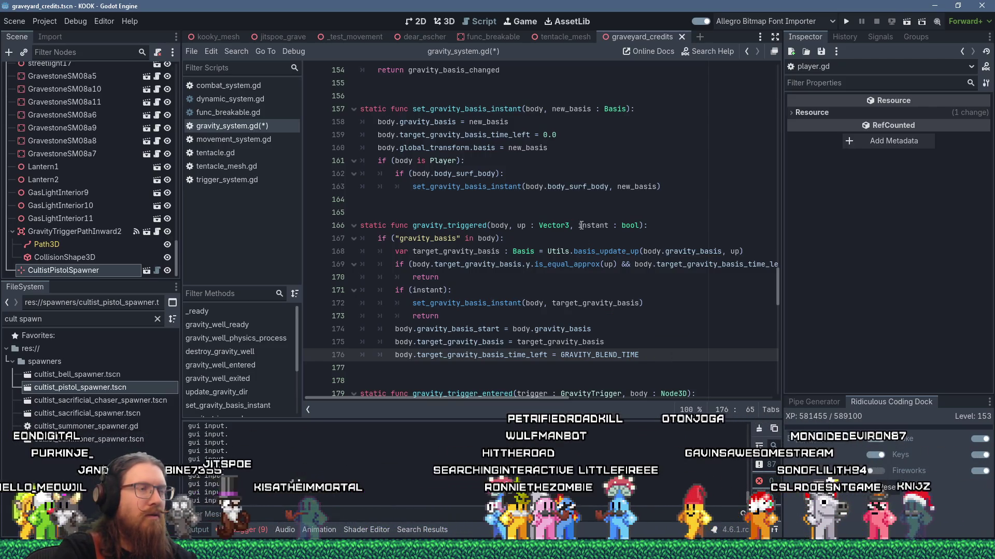
- Copy the Player surf-body lines 161–163 and start a search in gravity_system.gd
scroll(581, 225, "down", 2)
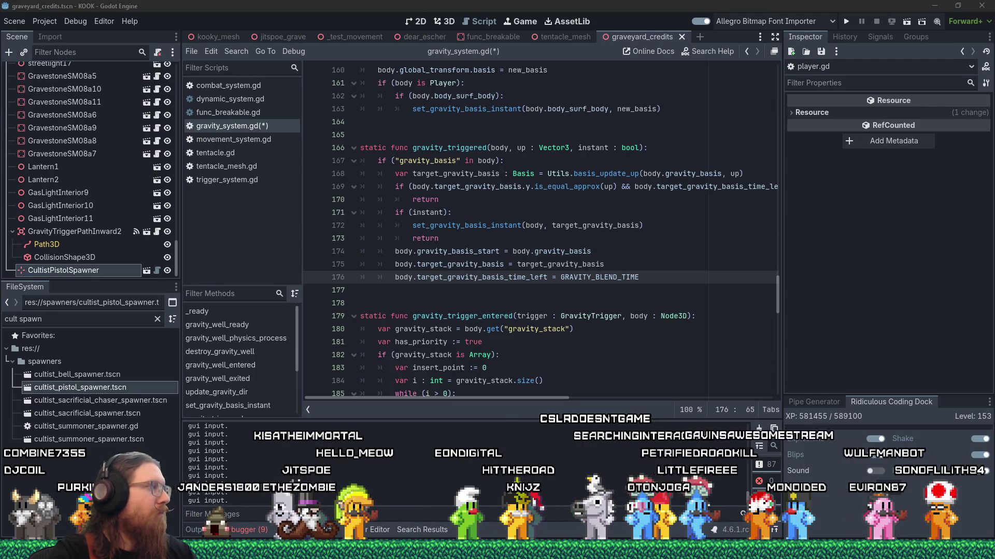
scroll(523, 298, "down", 6)
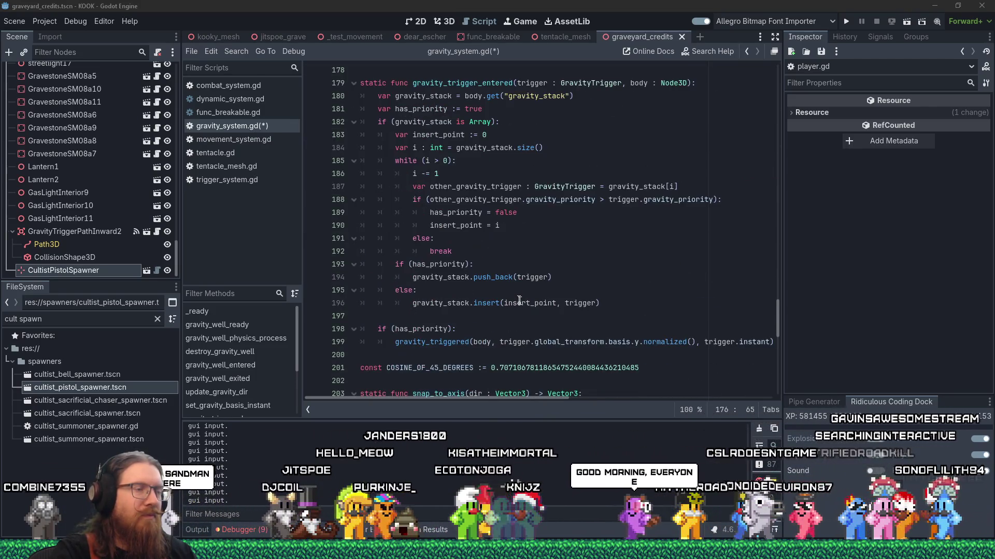
scroll(519, 300, "up", 8)
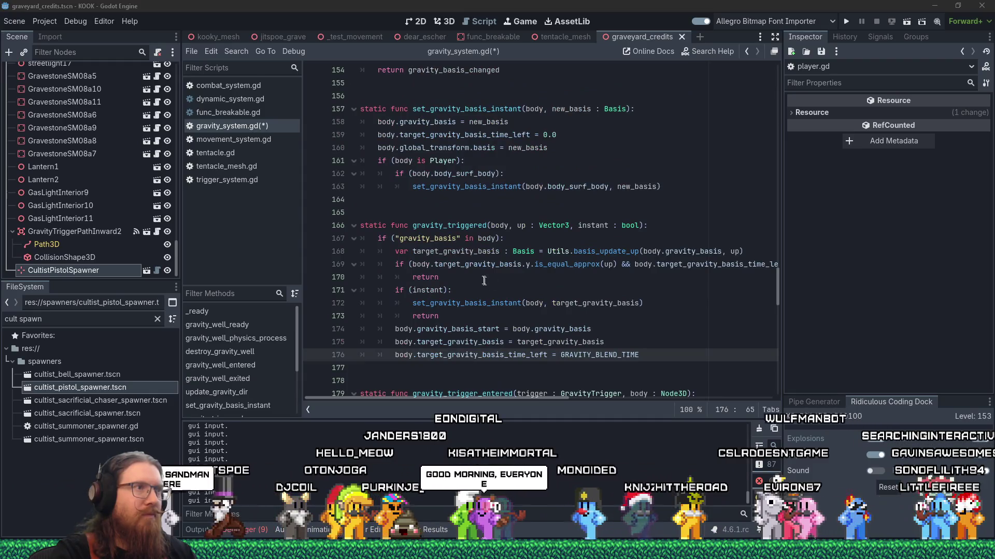
left_click_drag(610, 186, 361, 161)
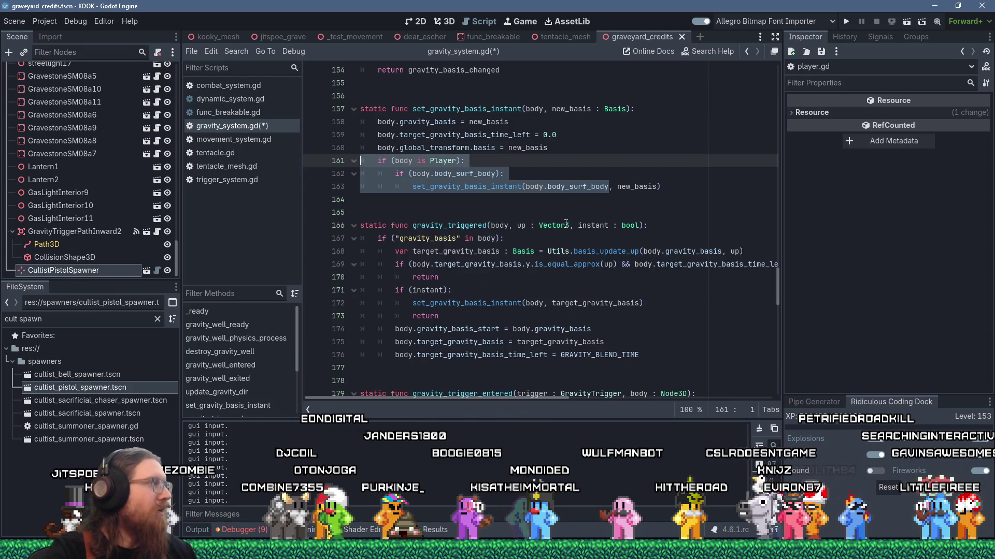
left_click_drag(662, 187, 361, 161)
key("ctrl+c")
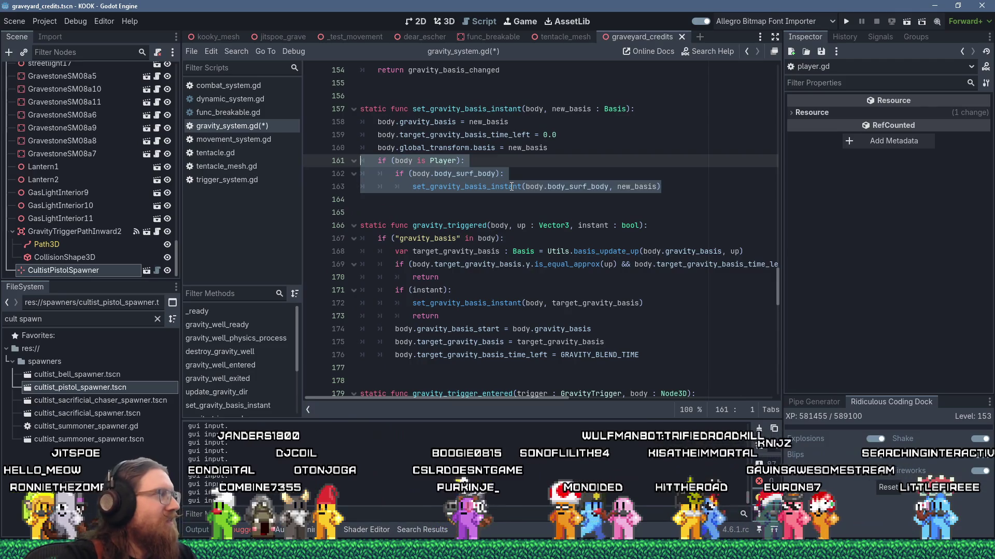
left_click(674, 151)
key("ctrl+f")
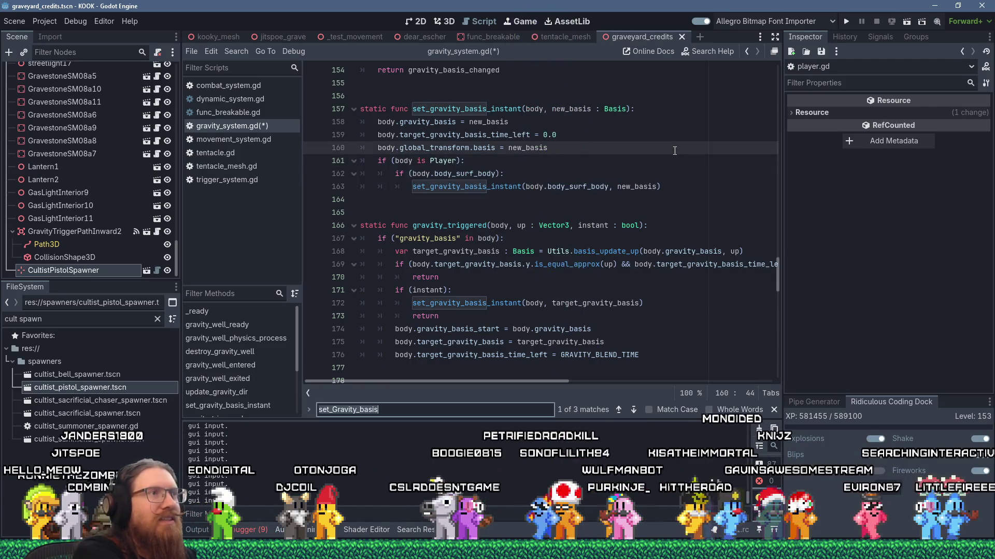
- Search for target_gravity_basis and step through its 19 matches in the script
type("gravity")
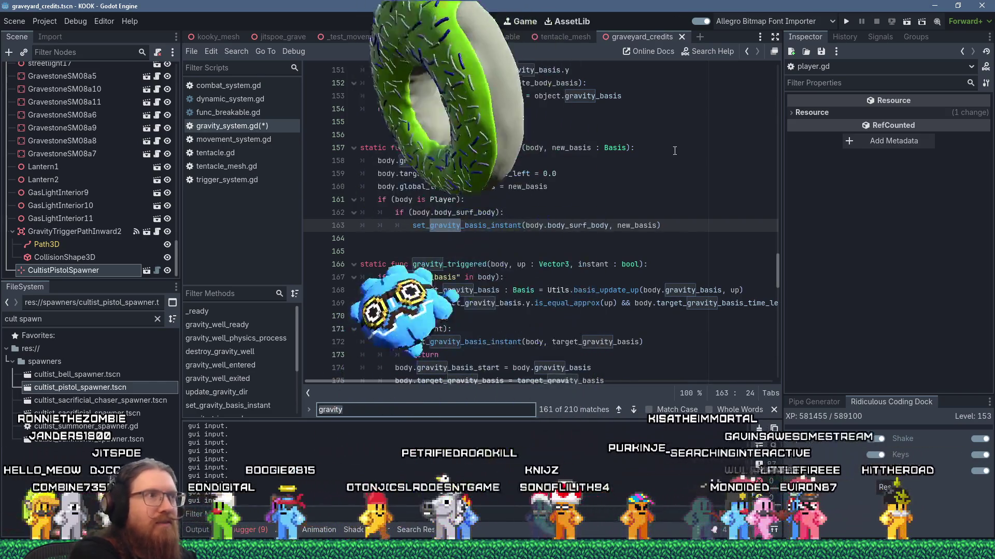
key("ctrl+a")
type("target_gravity_")
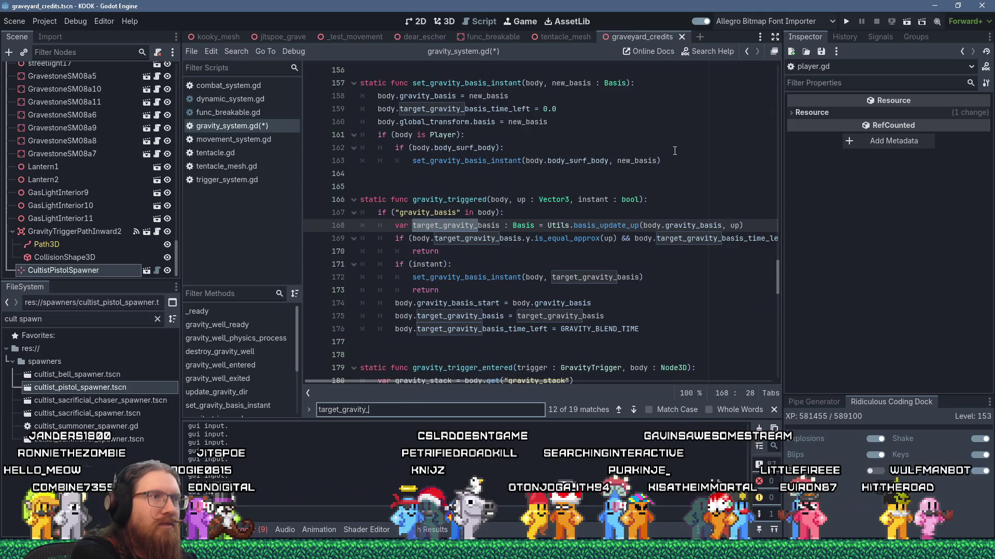
type("basis")
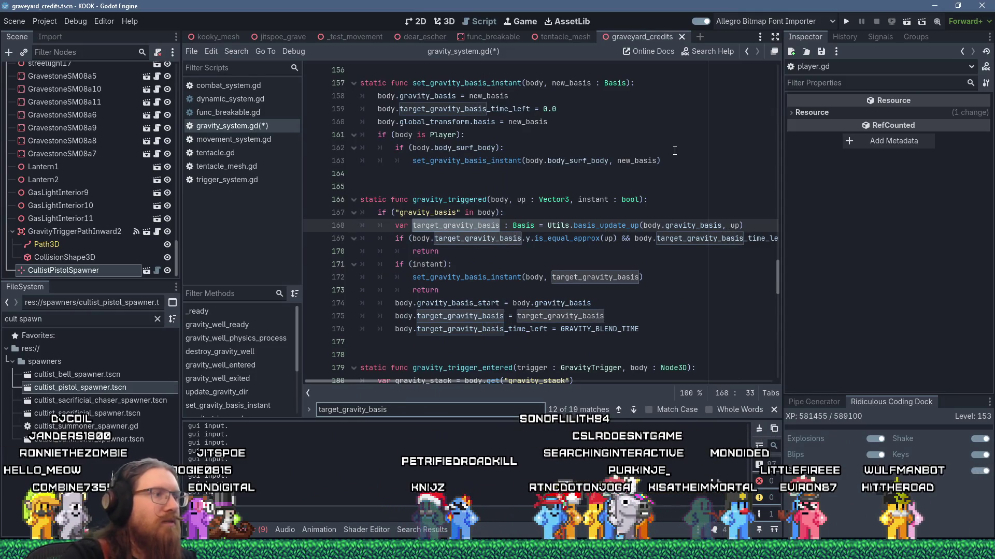
key("Return")
key("Return")
key("Return")
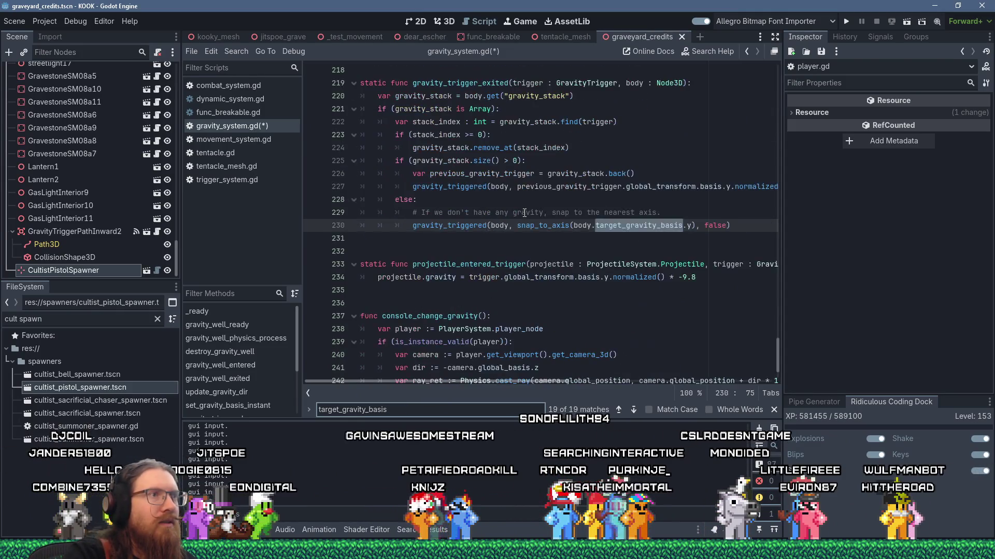
key("Return")
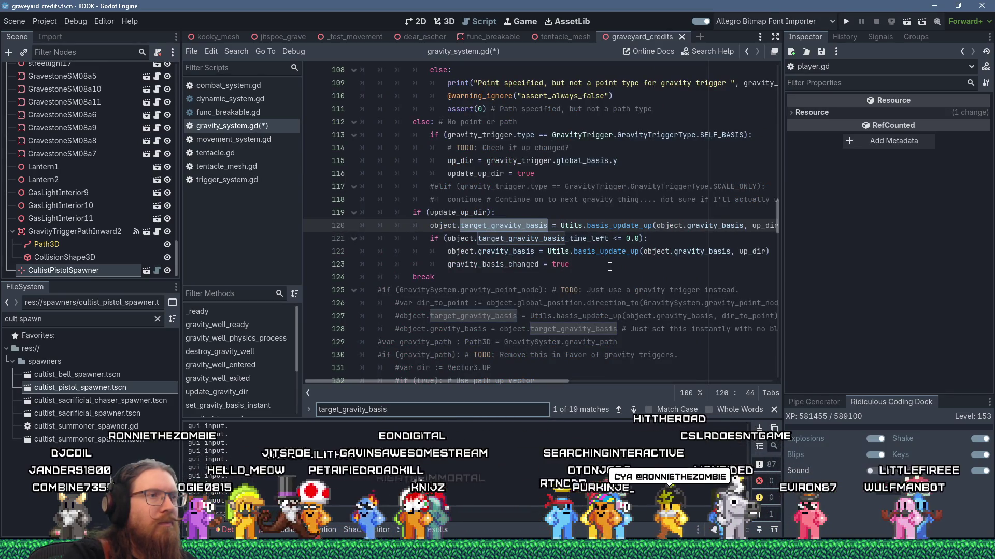
scroll(610, 267, "up", 19)
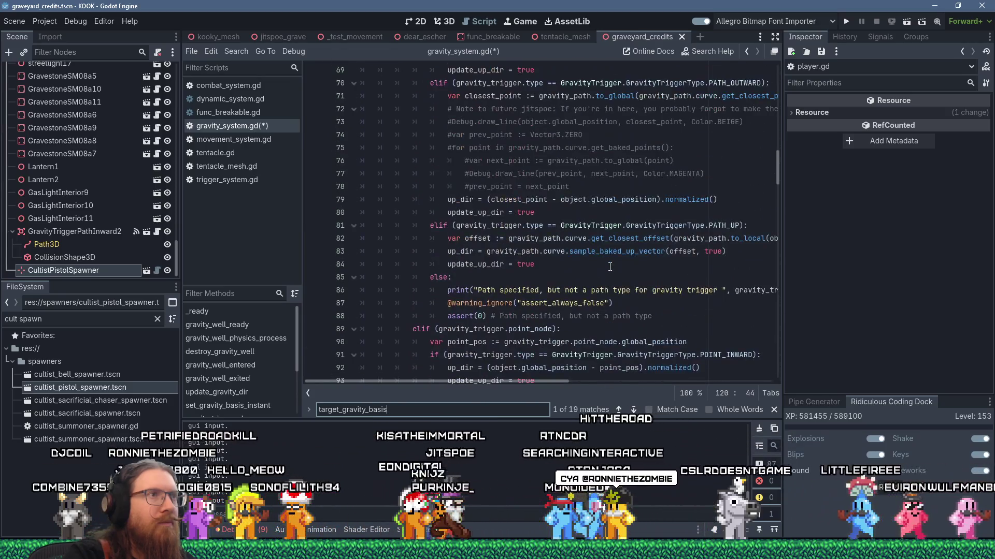
scroll(609, 267, "up", 4)
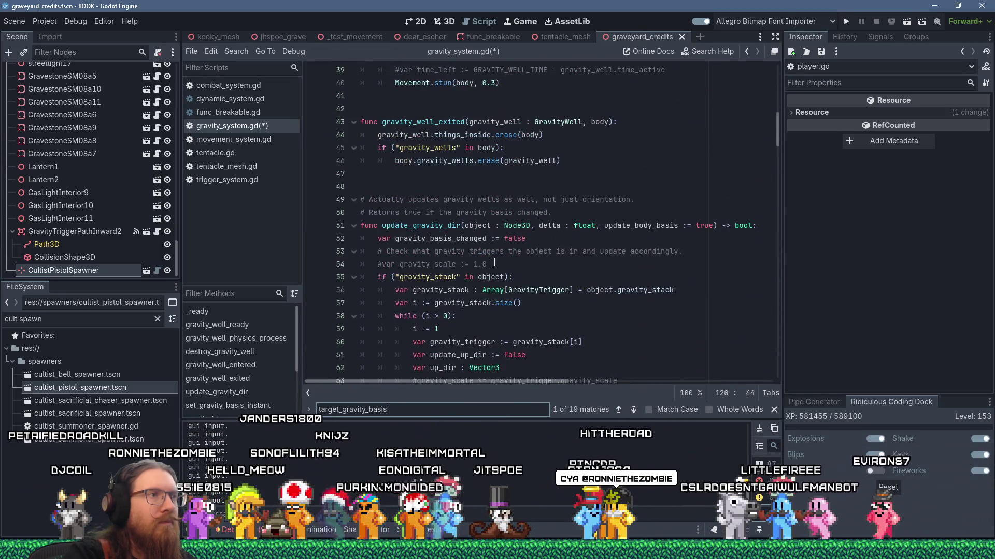
scroll(494, 263, "down", 20)
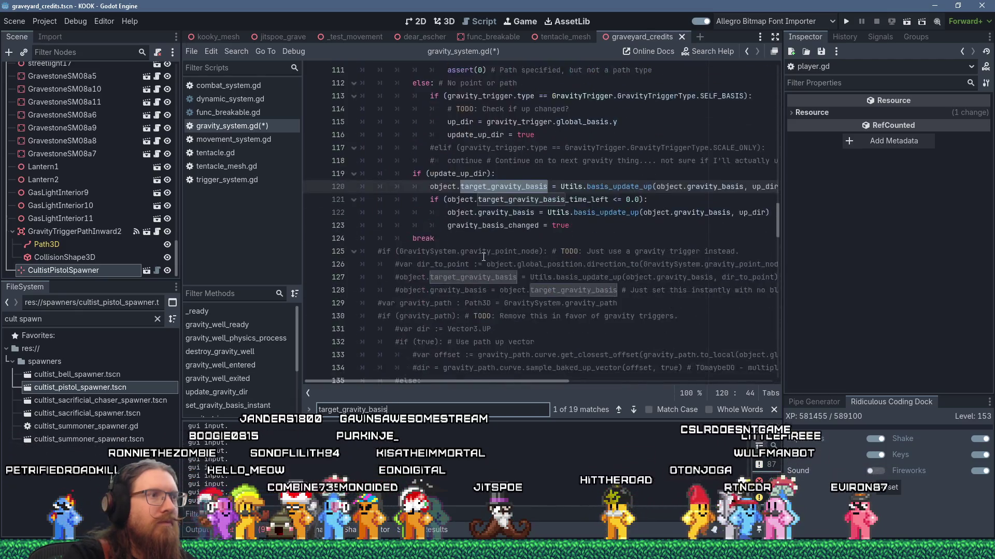
scroll(483, 257, "down", 5)
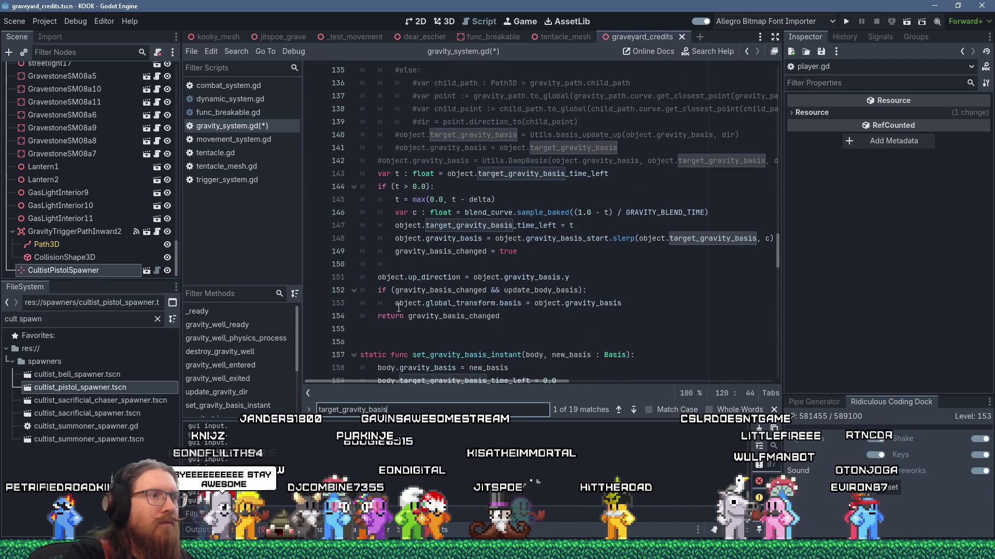
- Insert a gravity_basis_changed check with a nested if (body is Player) and paste the surf-body lines
left_click(377, 316)
key("Return")
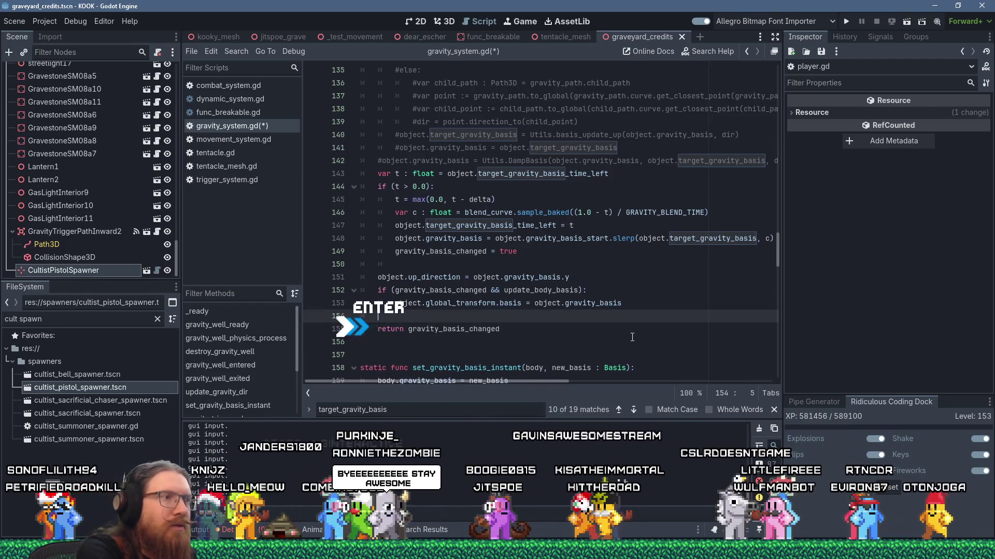
key("Up")
type("if (gra")
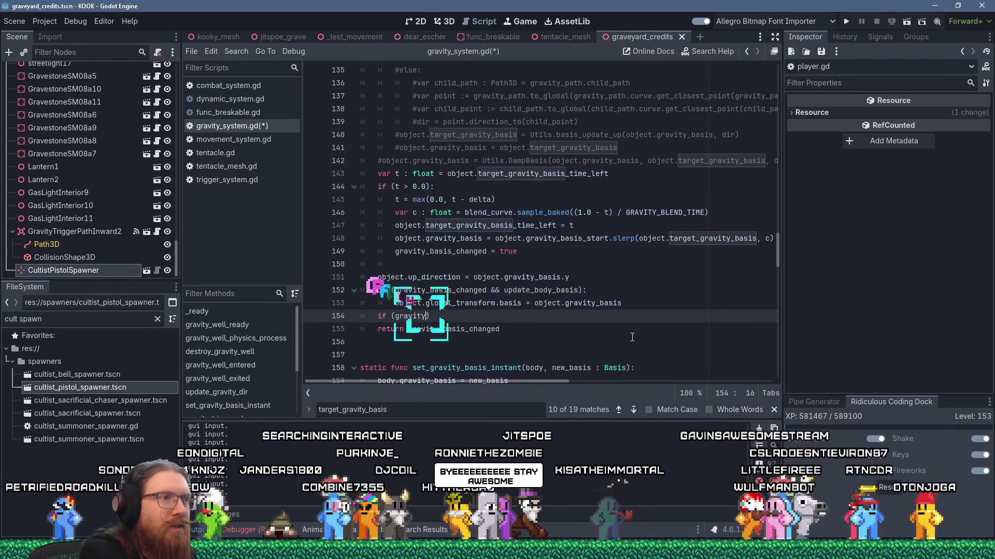
type("vity_basi")
key("Return")
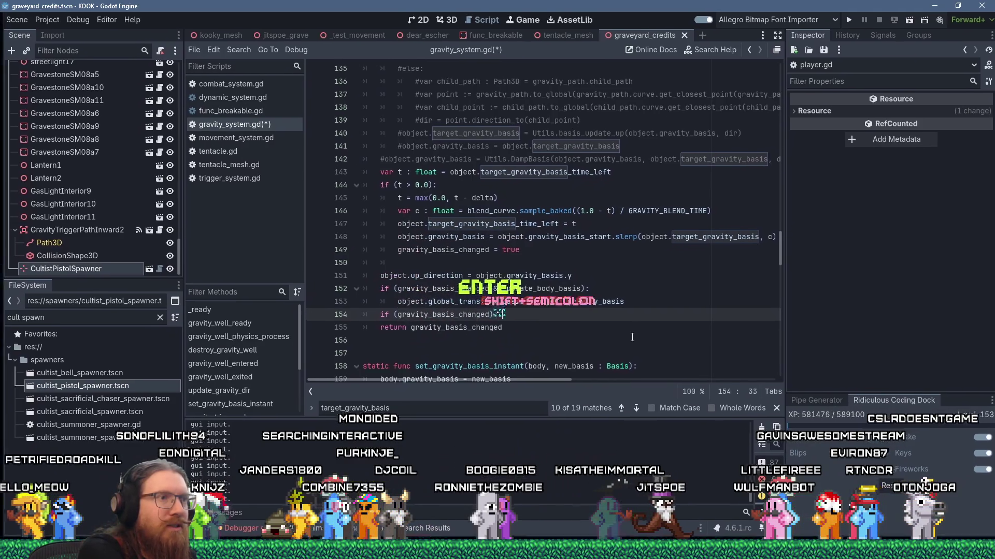
key("BackSpace")
key("BackSpace")
key("Return")
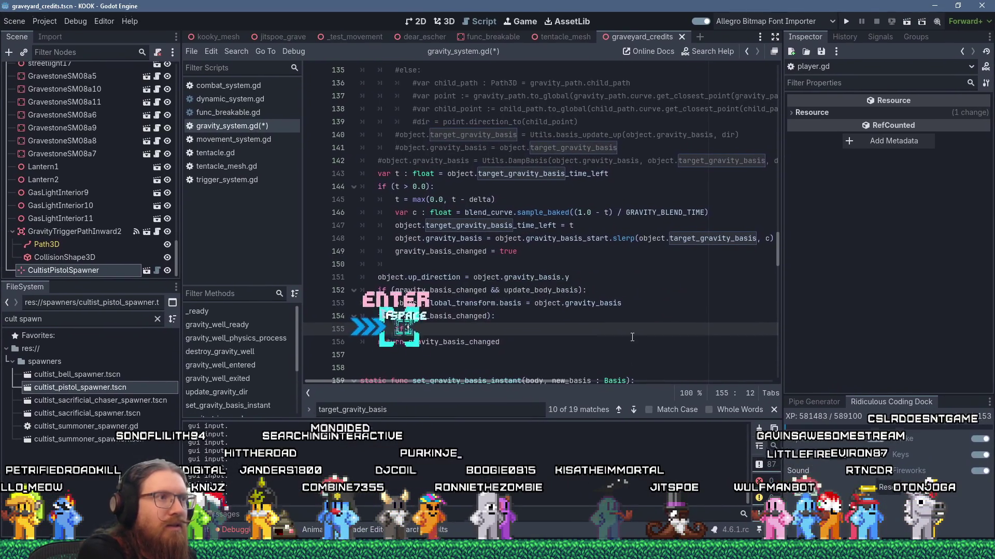
type("if (body is Pl")
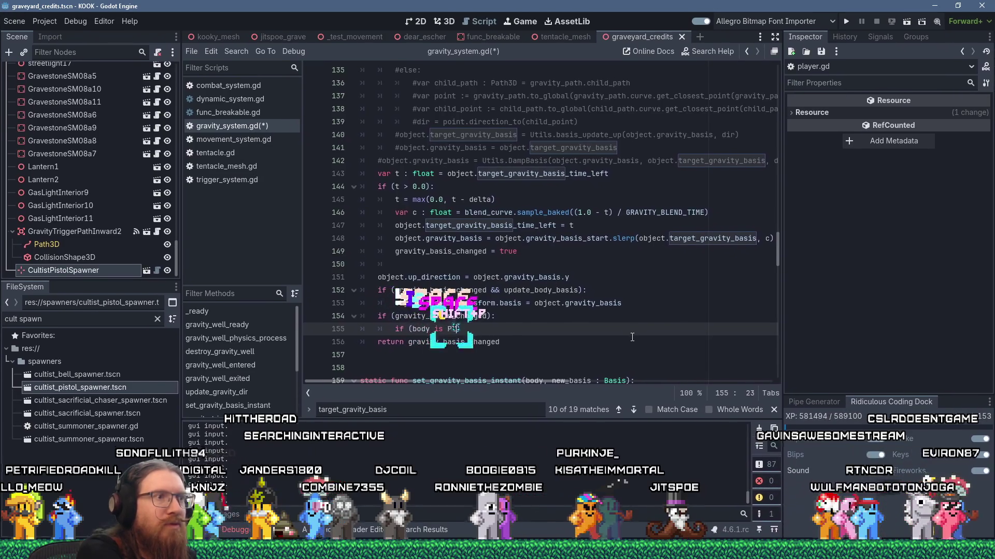
type("ayer):")
key("Return")
key("ctrl+v")
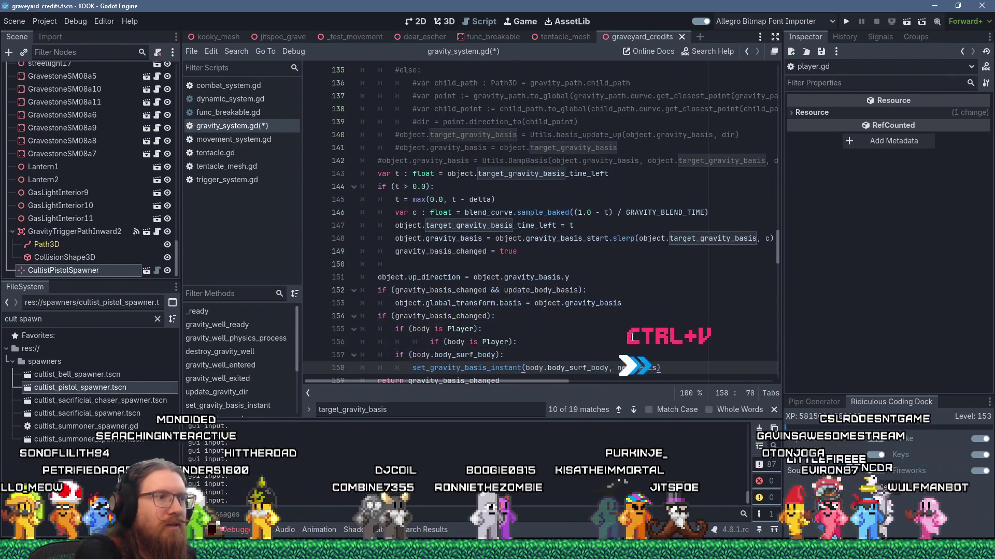
- Indent the pasted block and remove the duplicate if (body is Player) line
key("shift+Up")
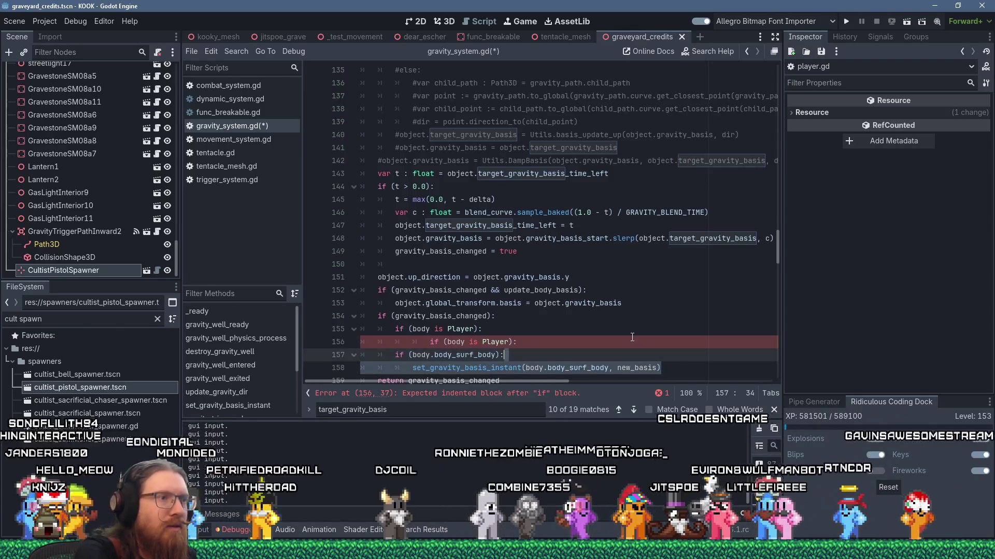
key("Tab")
left_click(632, 342)
key("shift+Up")
key("Delete")
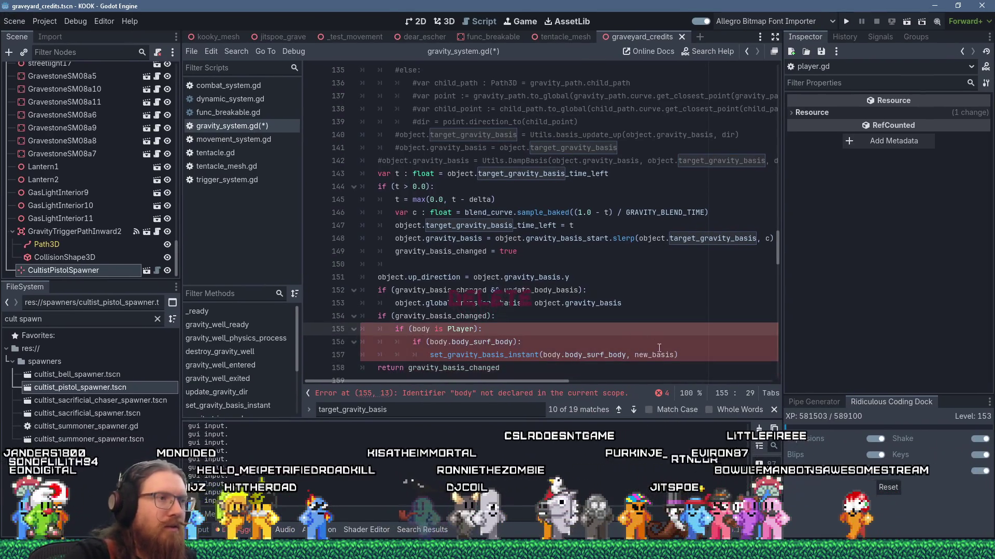
key("Up")
scroll(622, 347, "up", 20)
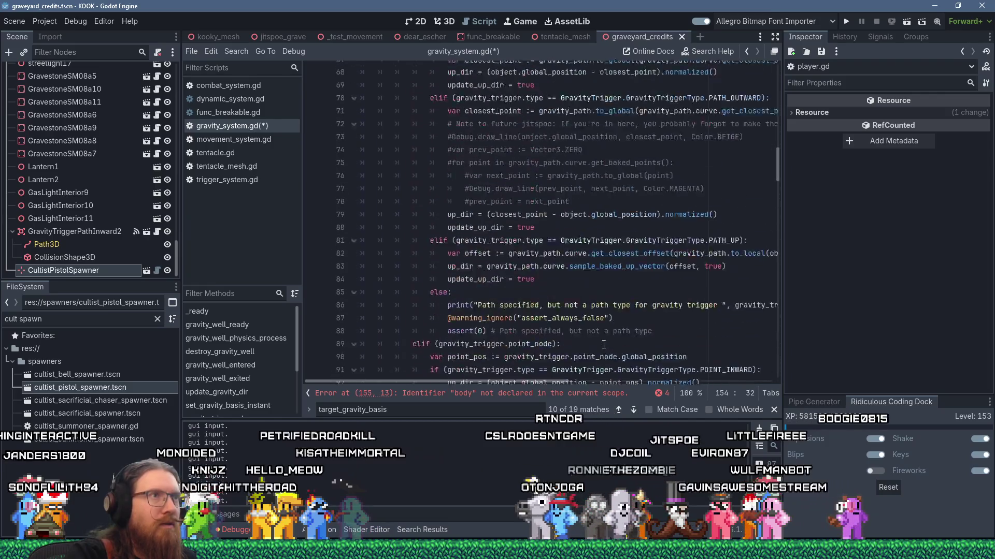
scroll(603, 345, "up", 10)
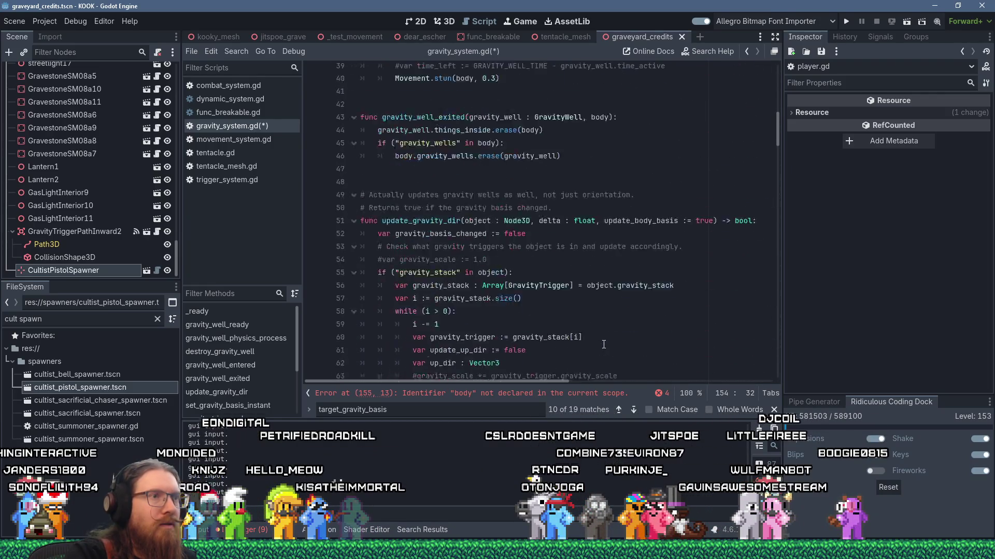
scroll(604, 344, "down", 20)
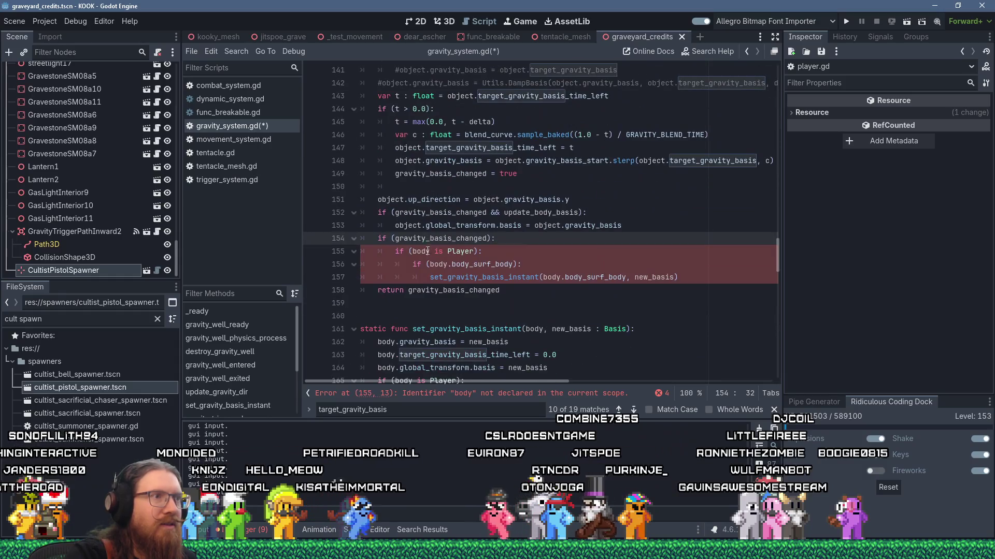
- Replace body with object on lines 155 and 156
double_click(428, 253)
type("object")
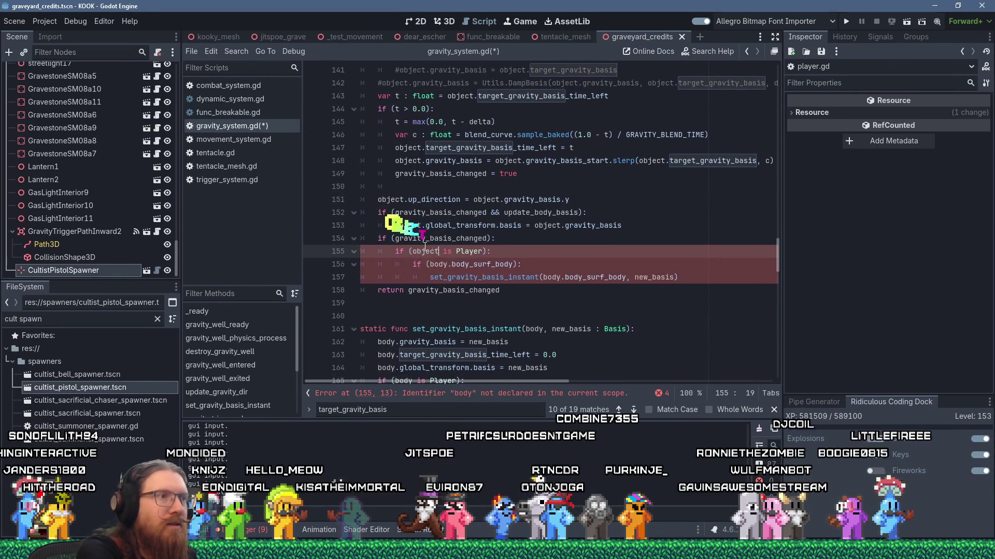
left_click(434, 264)
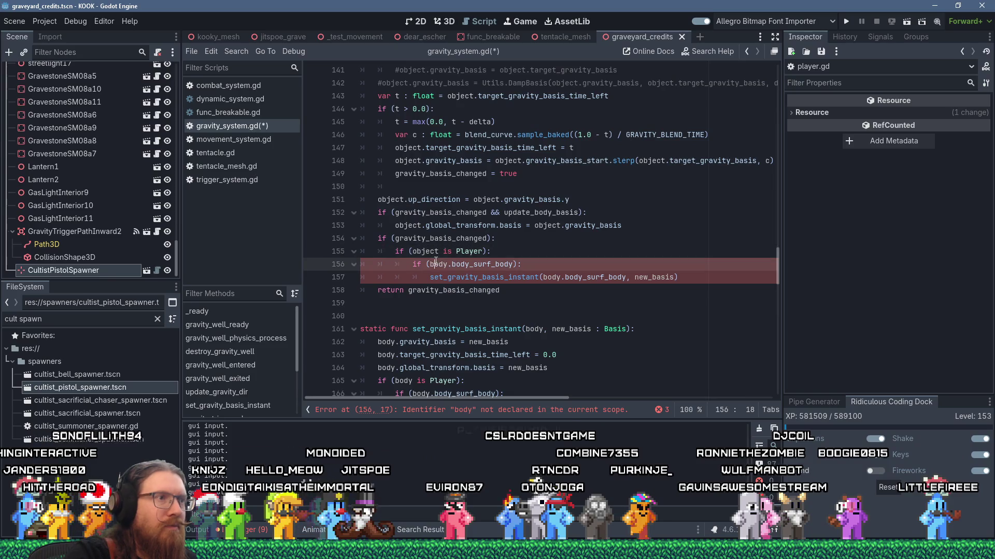
double_click(435, 264)
type("o")
type(".")
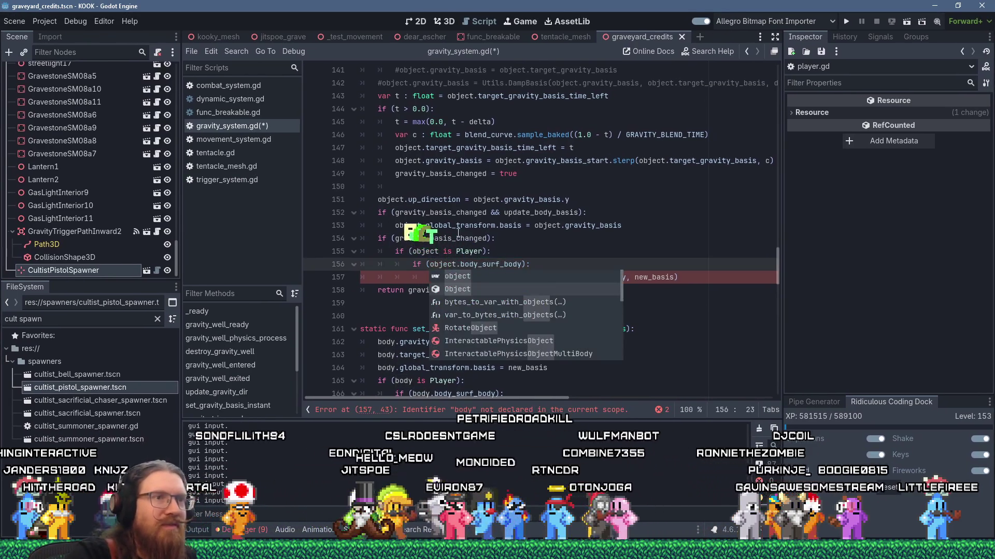
- Change body to object on line 157 and pass object.gravity_basis instead of new_basis
left_click(555, 277)
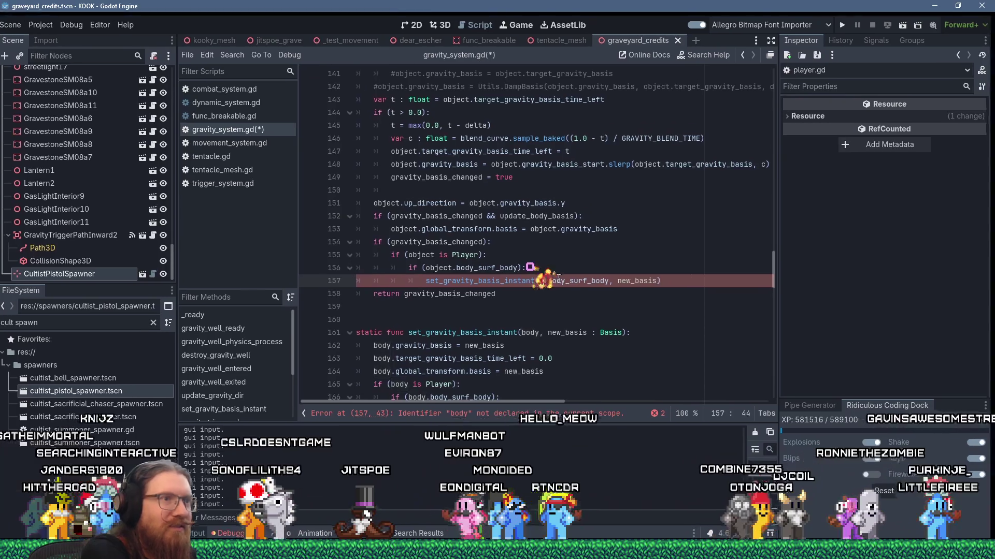
type("oxje")
key("BackSpace")
key("BackSpace")
key("BackSpace")
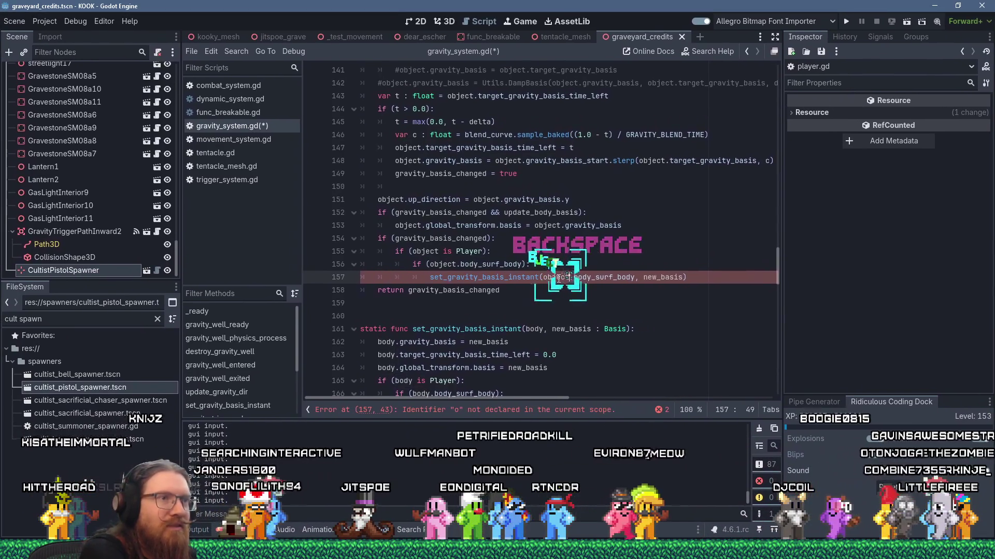
type("bject")
left_click(593, 242)
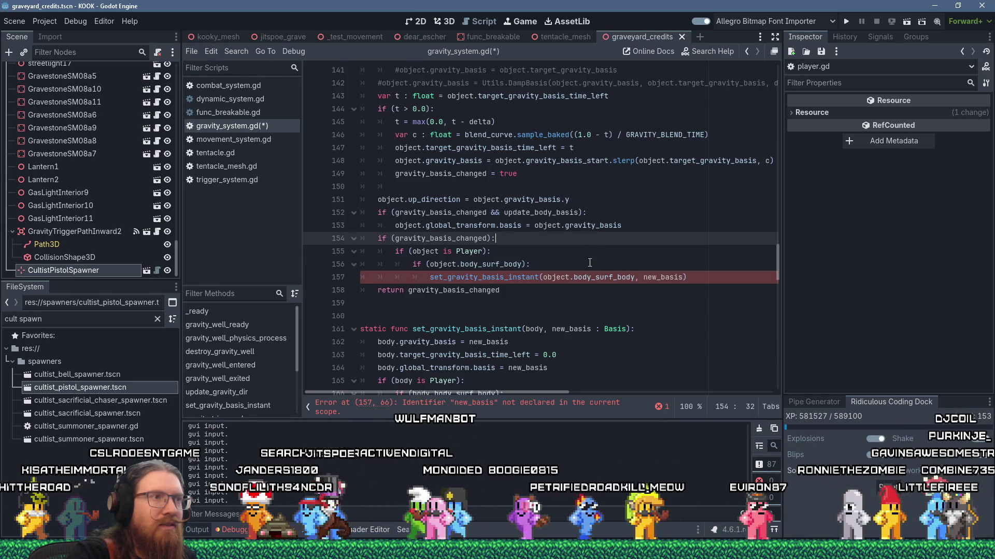
double_click(673, 279)
type("object.gravity_")
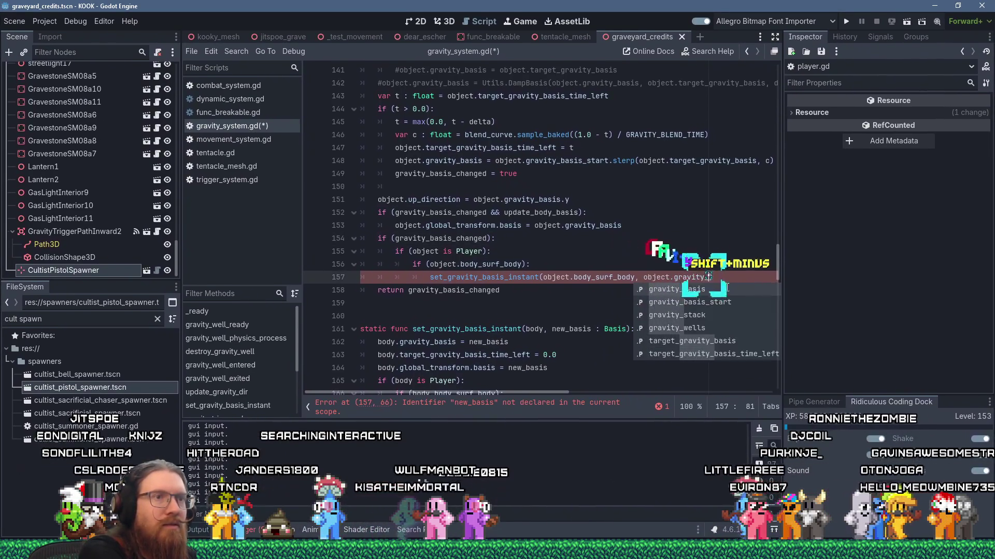
type("basis")
left_click(680, 259)
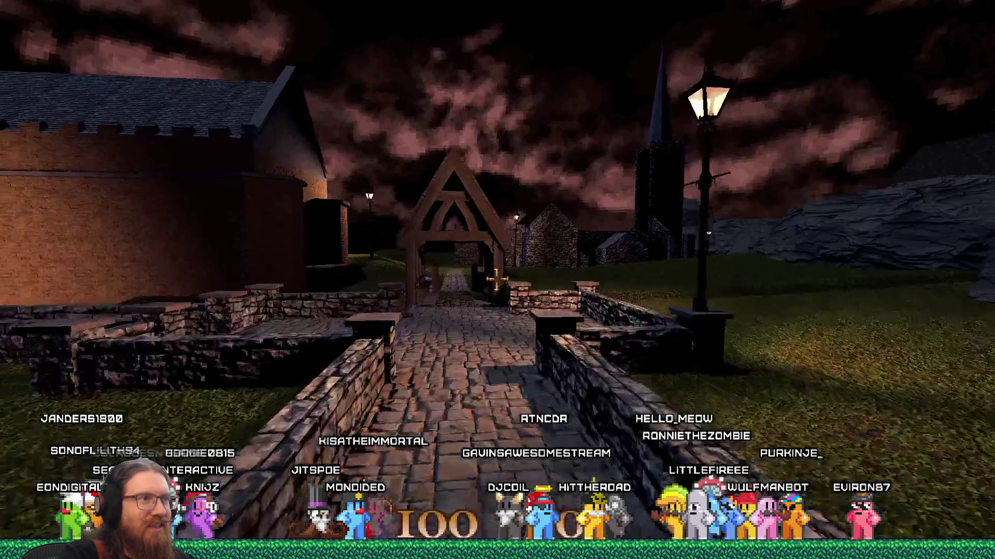
- Walk across the stone bridge, up the stairway and through the brick alley into the cavern
key("w")
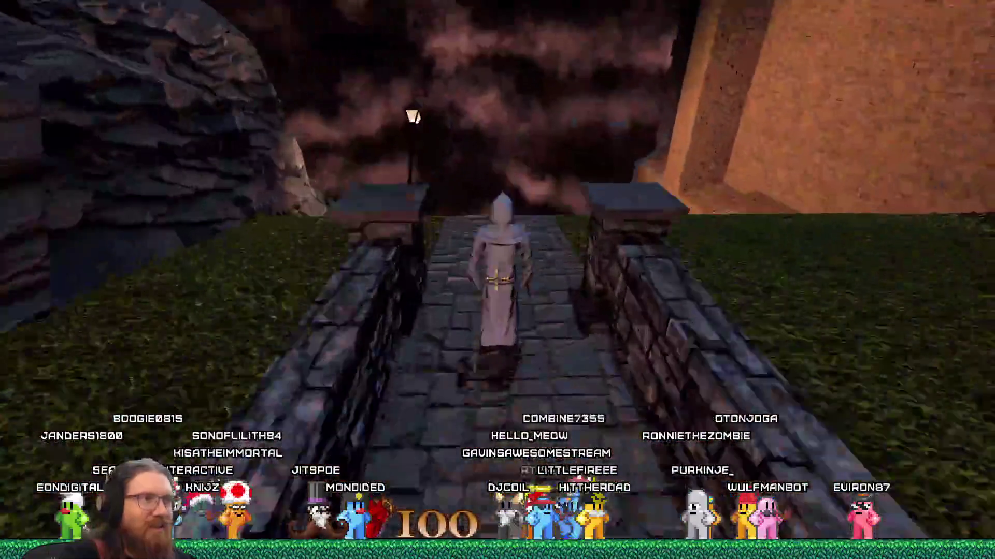
key("w")
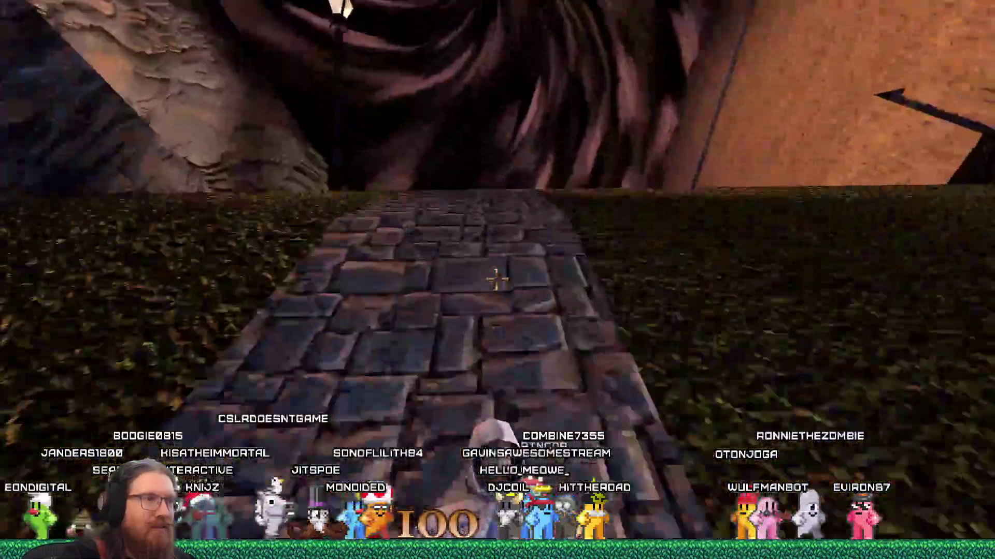
key("w")
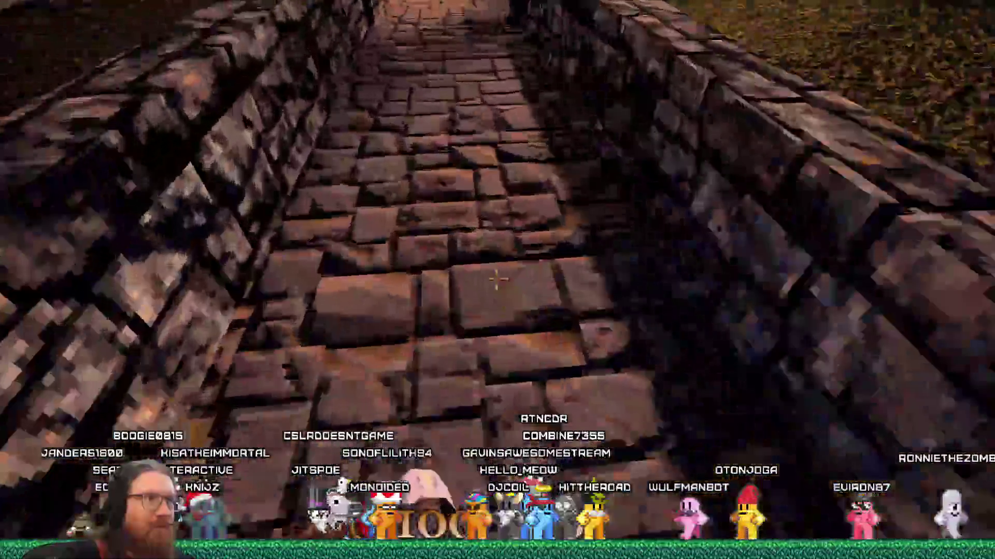
key("w")
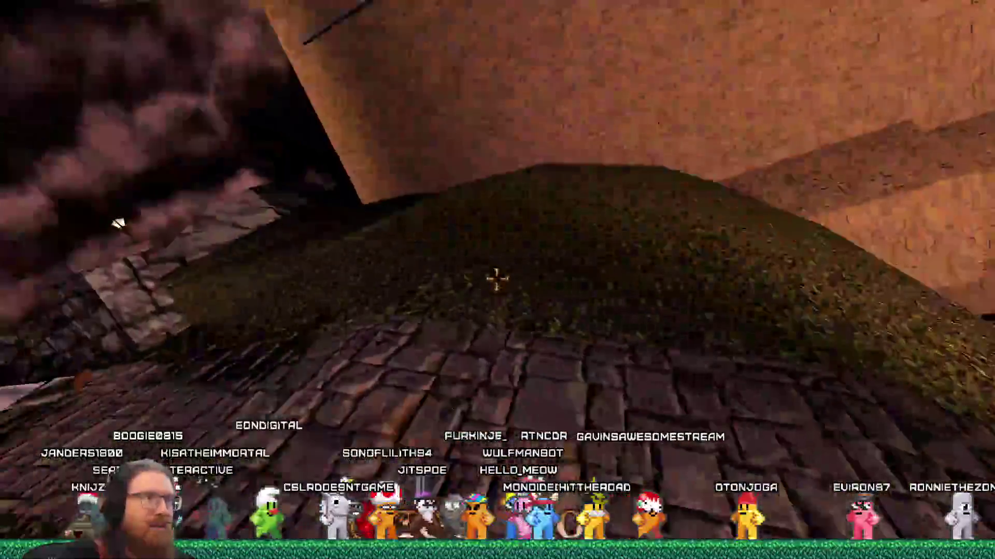
key("w")
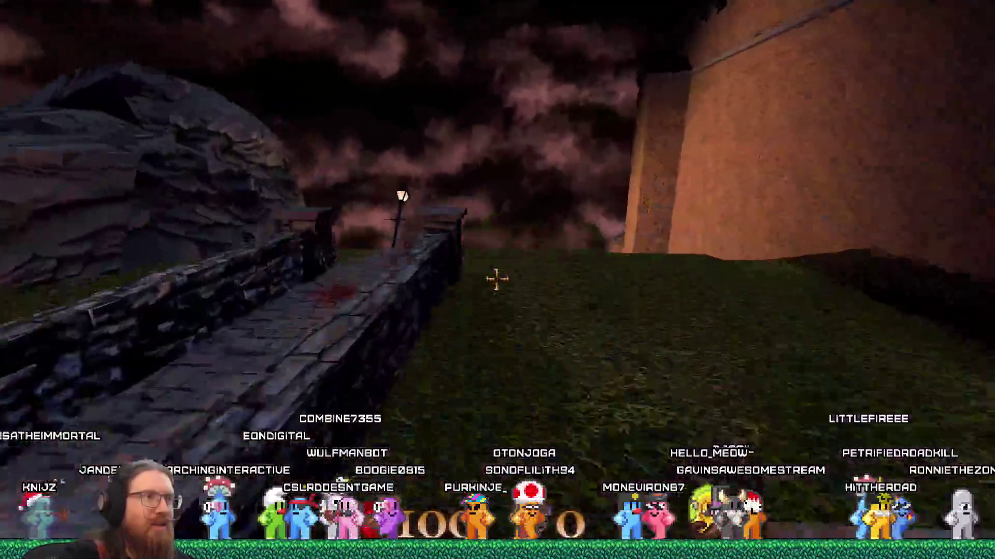
key("w")
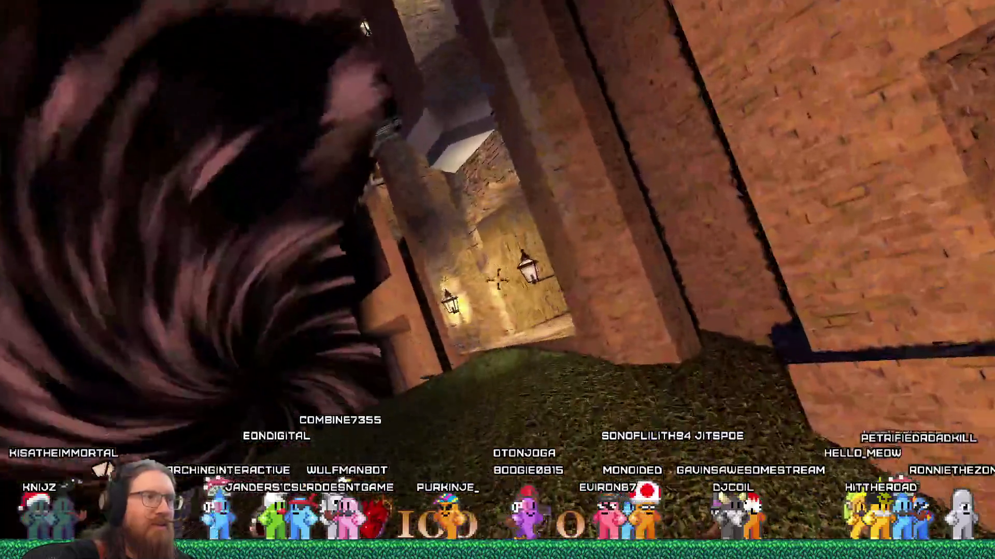
key("w")
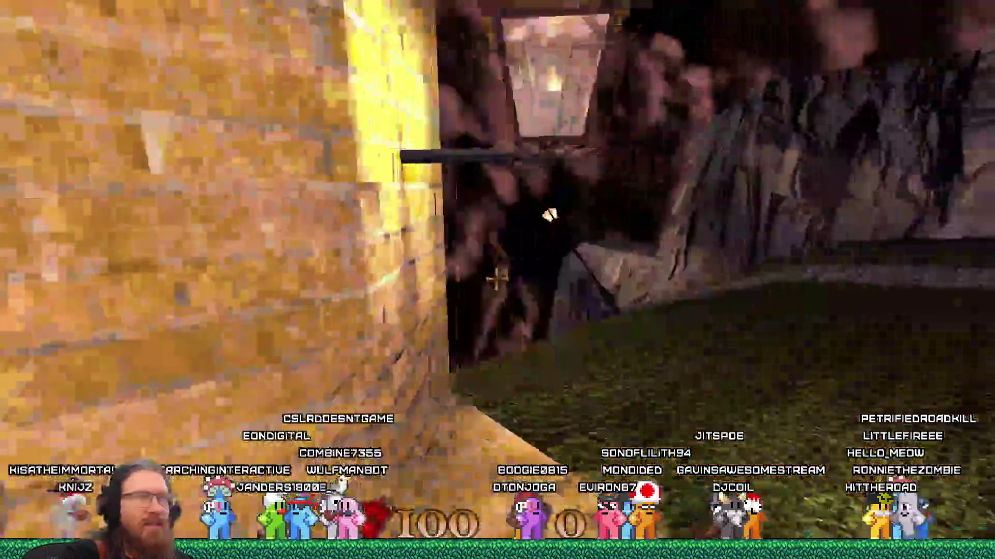
- Walk through the village toward the castle wall, then open the development console
key("w")
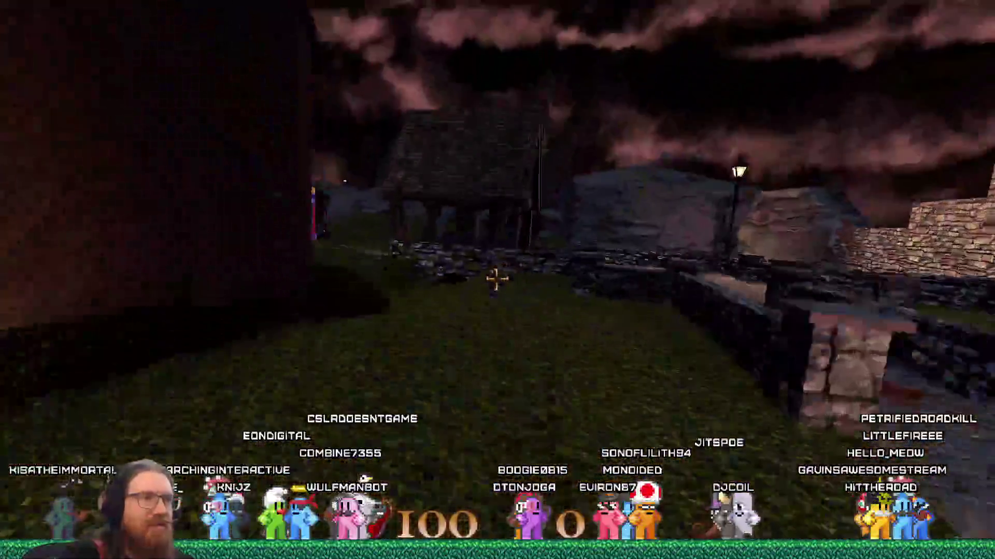
key("w")
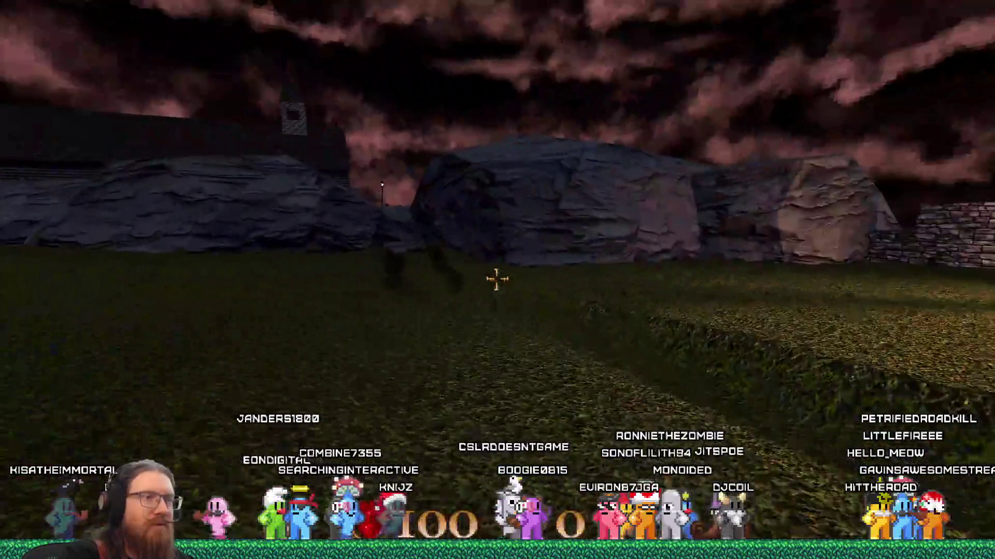
key("w")
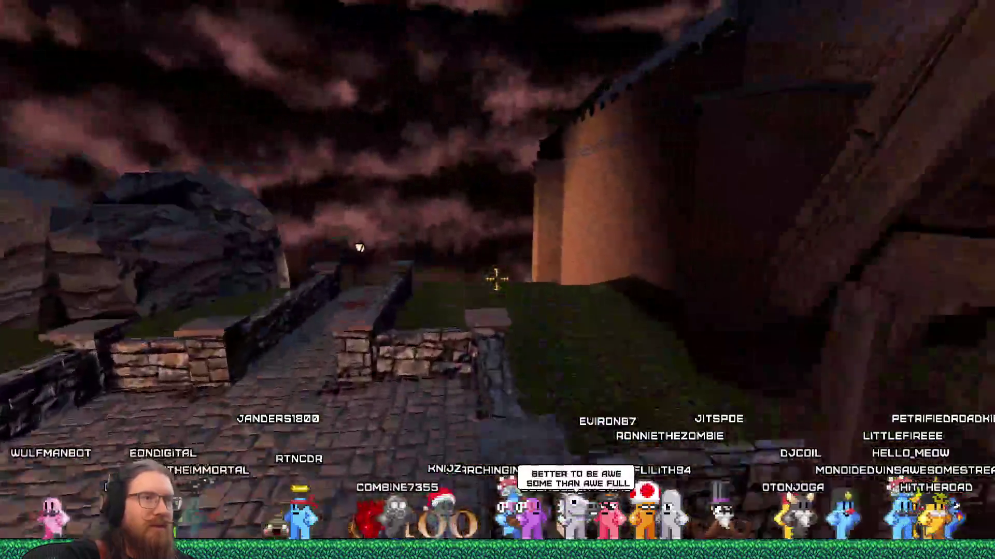
key("w")
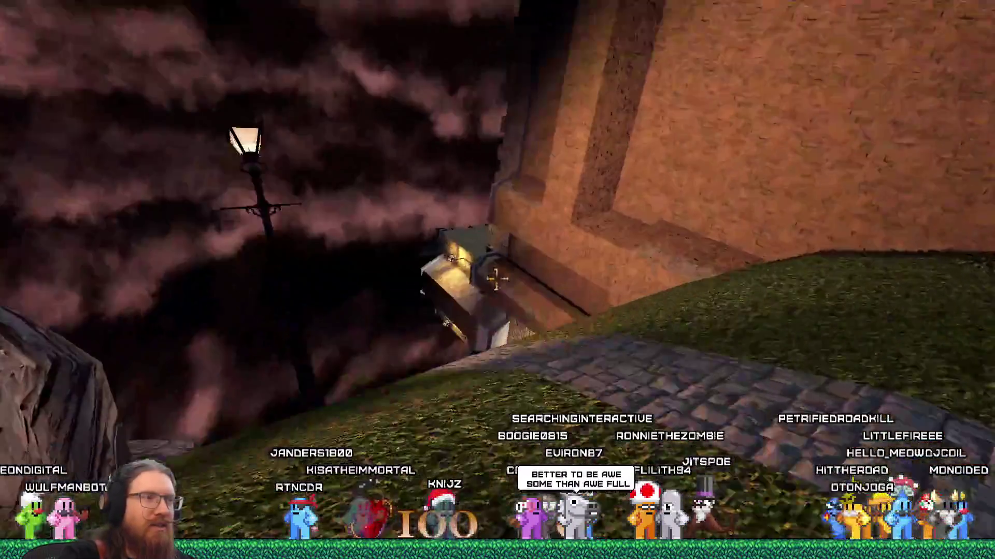
key("w")
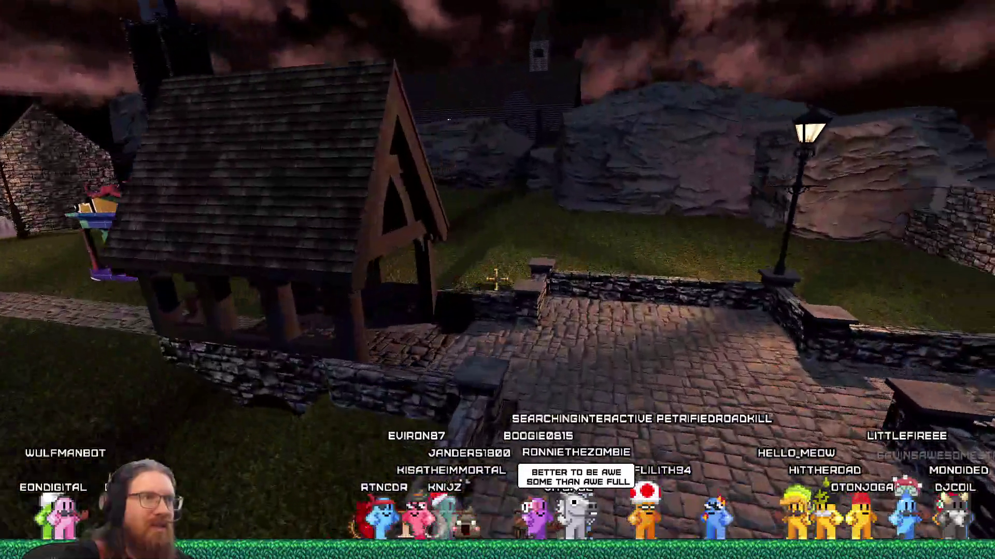
key("w")
key("grave")
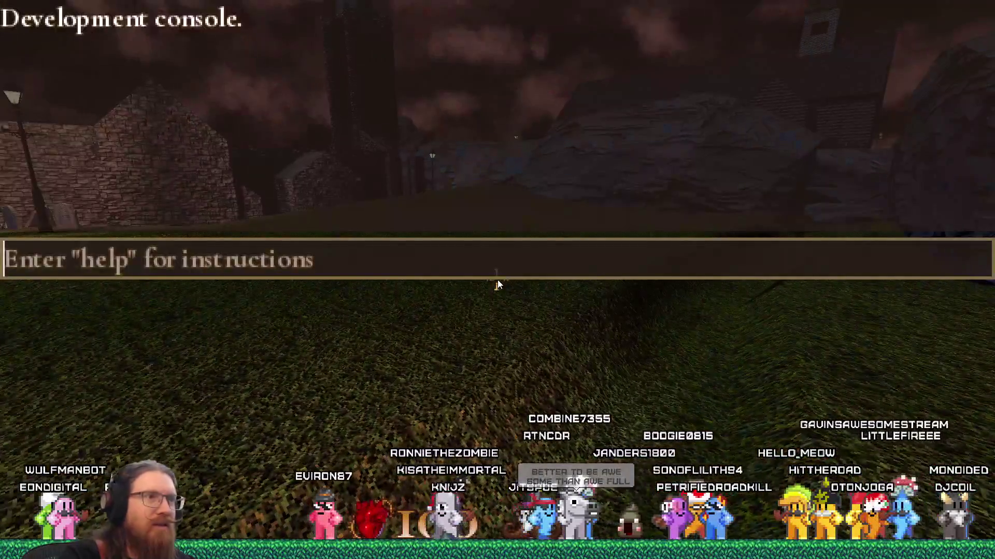
- Run quit in the development console to close the game
type("quit")
key("Return")
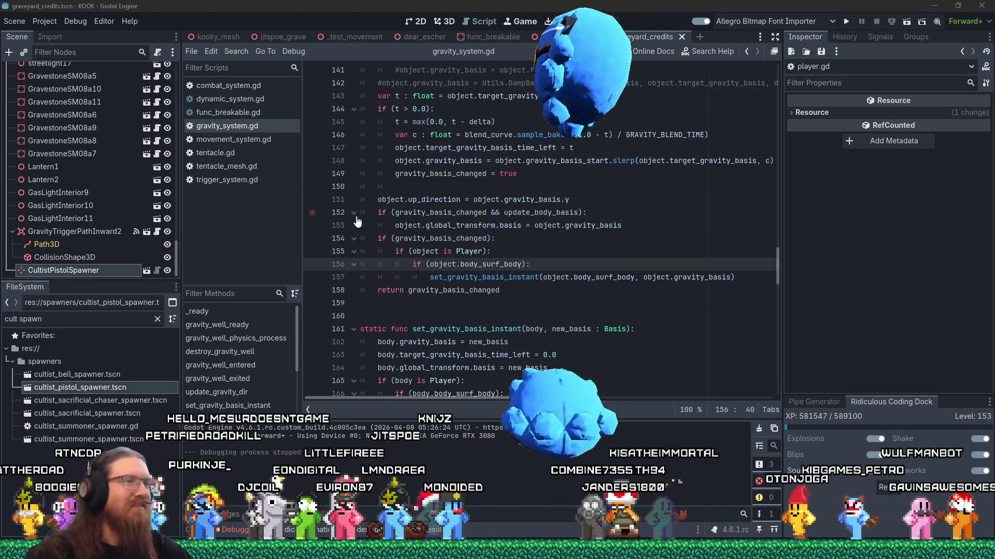
- Place the caret on empty line 150 of gravity_system.gd and show all open windows
mouse_move(450, 233)
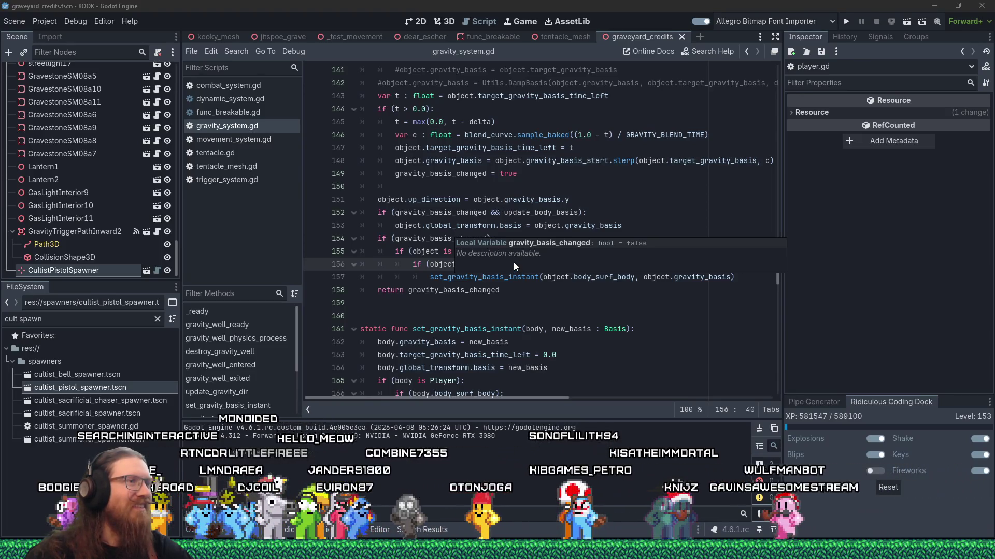
left_click(482, 182)
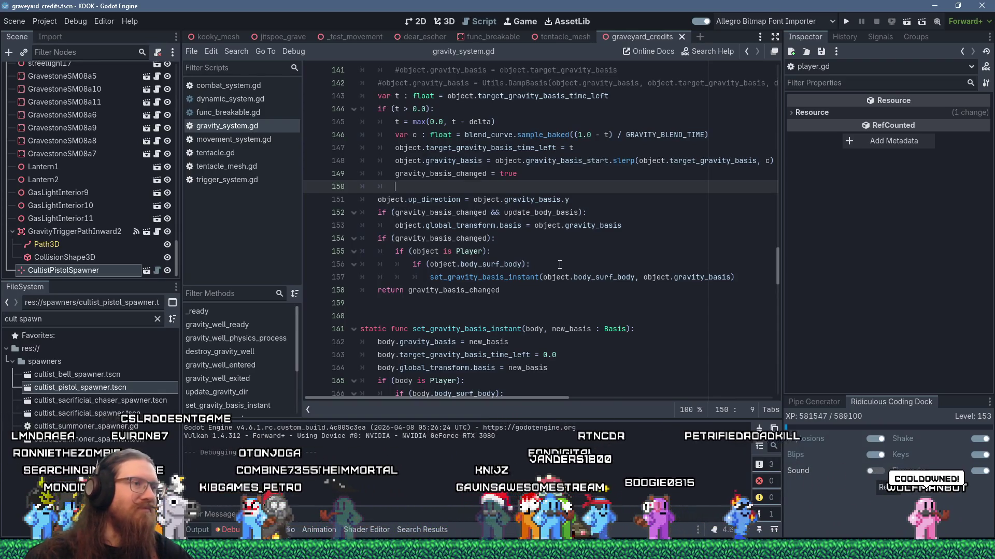
key("super+Tab")
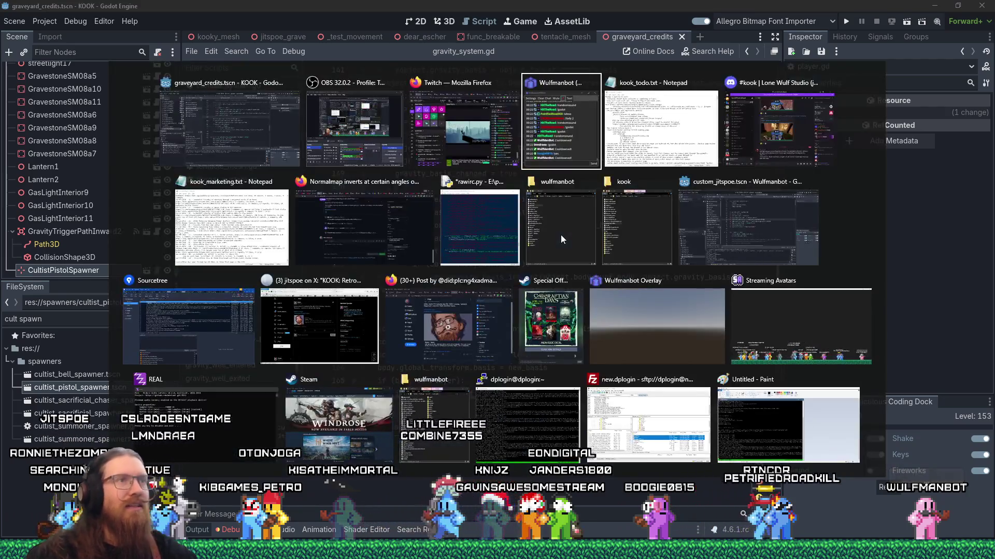
- In kook_todo.txt, delete the 'body surf anim stuck on?' line and review the list
left_click(586, 223)
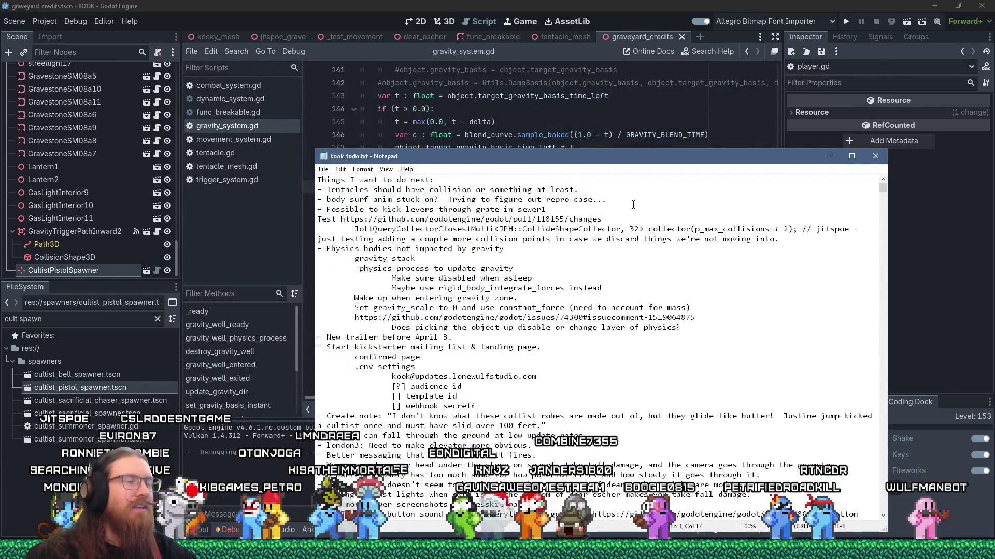
left_click_drag(637, 198, 643, 187)
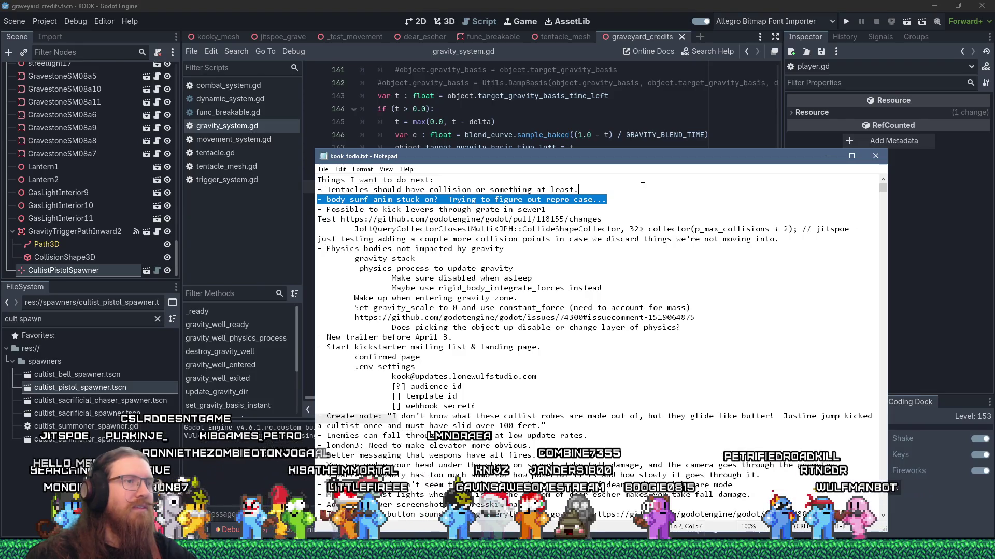
key("Delete")
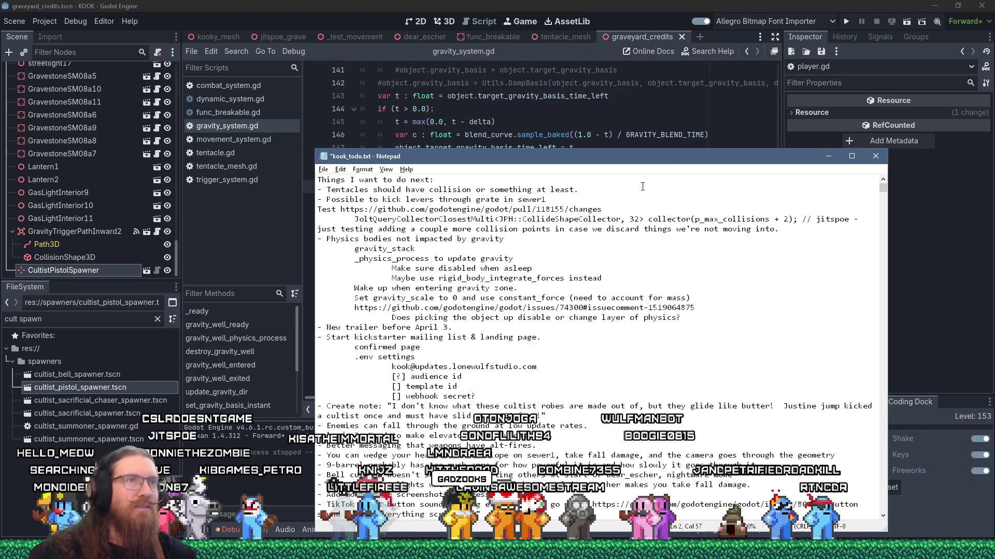
left_click_drag(671, 160, 657, 116)
scroll(593, 259, "down", 20)
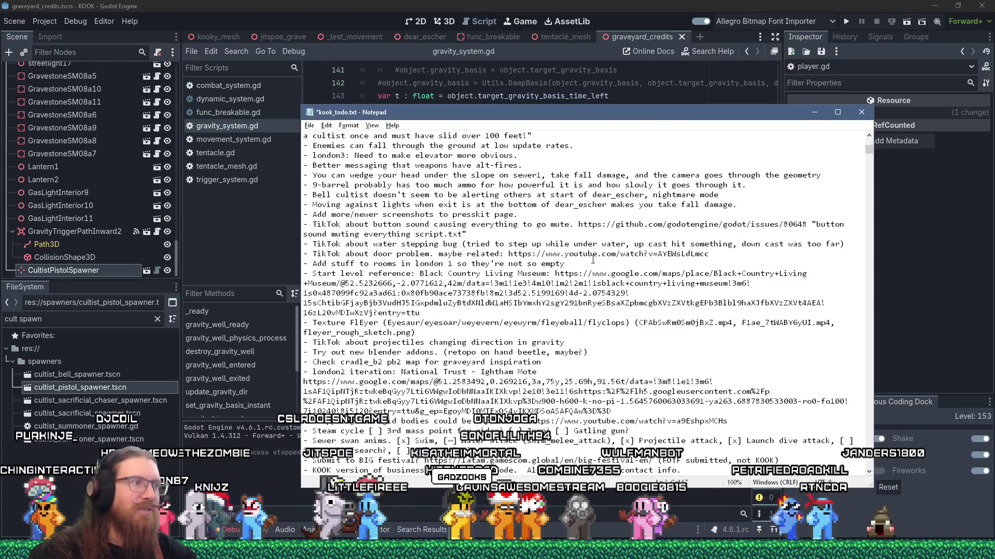
scroll(593, 259, "up", 20)
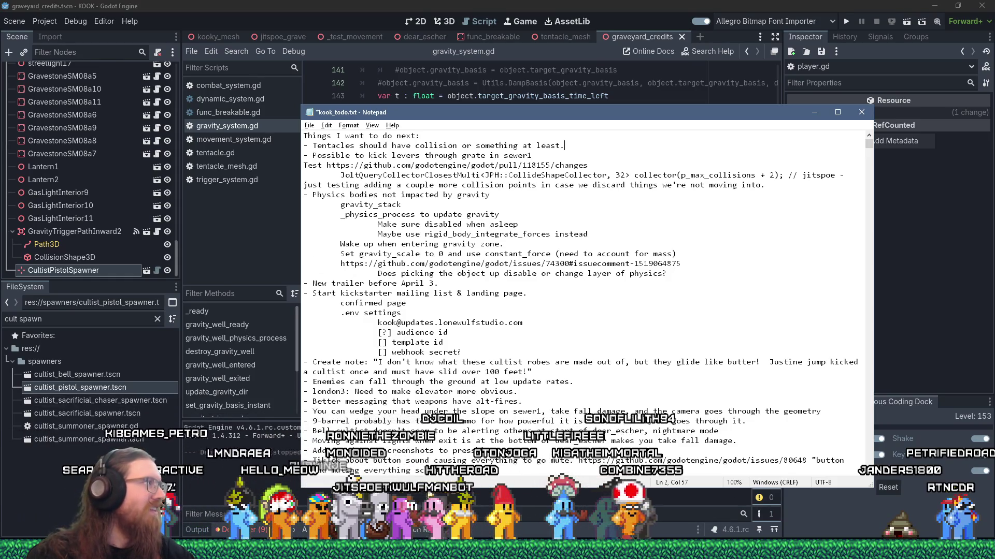
key("alt+Tab")
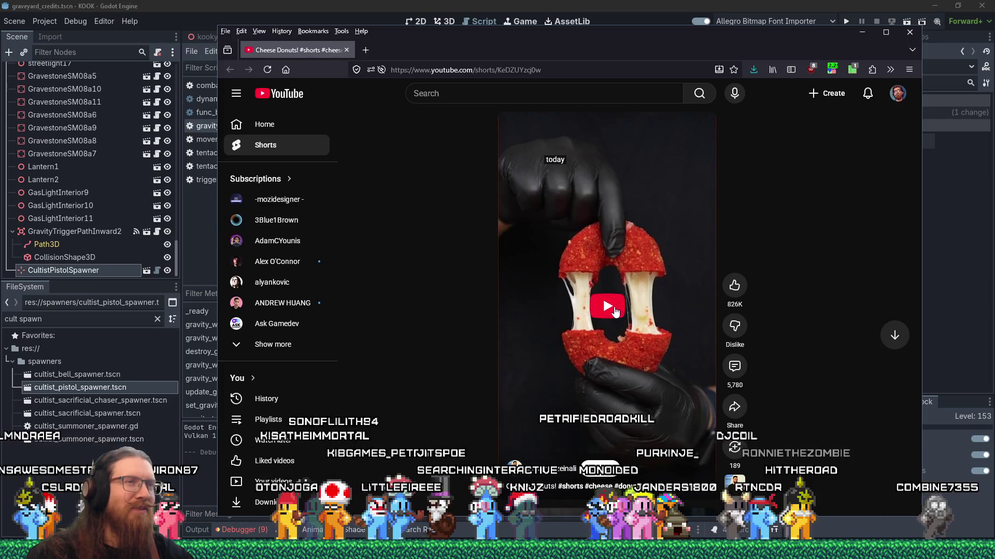
- Play the Cheese Donuts Short briefly, pause it, and minimize the browser
left_click(618, 308)
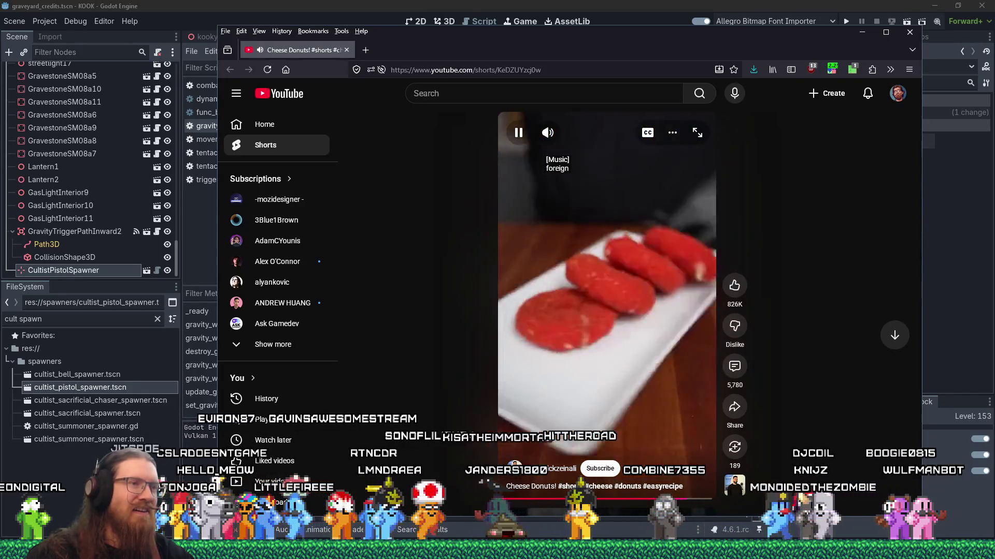
left_click(619, 293)
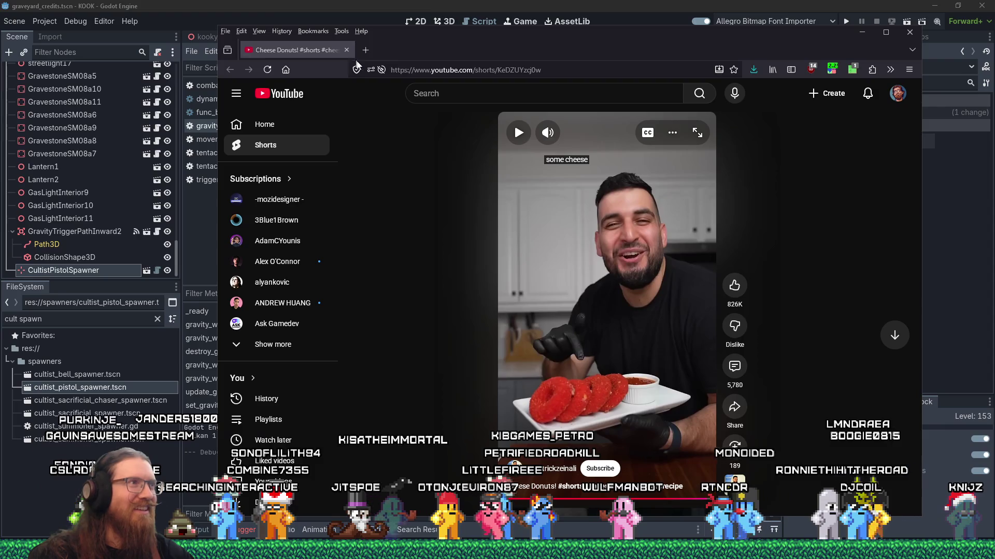
left_click(861, 32)
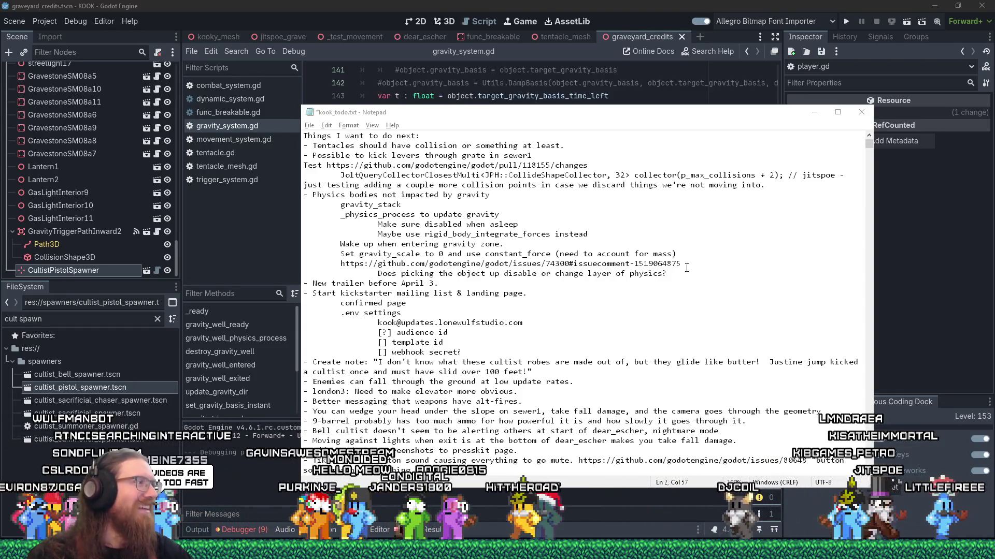
- Save kook_todo.txt through File > Save, repositioning the Notepad window
left_click_drag(680, 120, 711, 122)
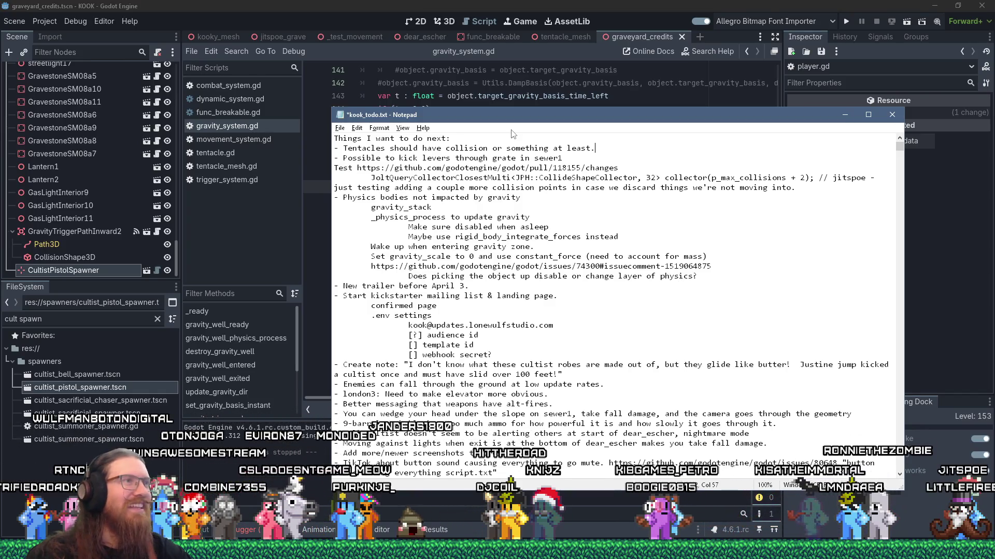
left_click(340, 128)
left_click(356, 174)
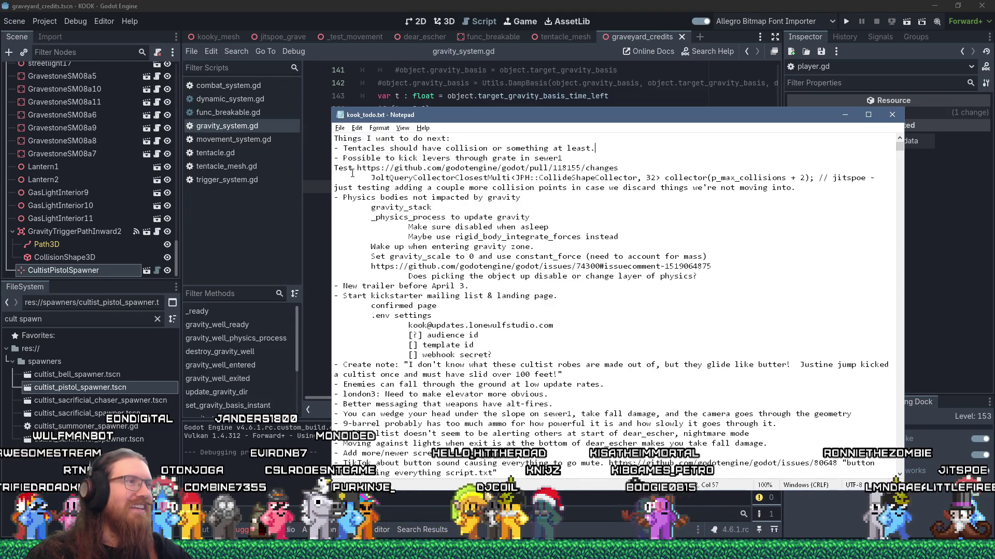
left_click_drag(461, 122, 417, 119)
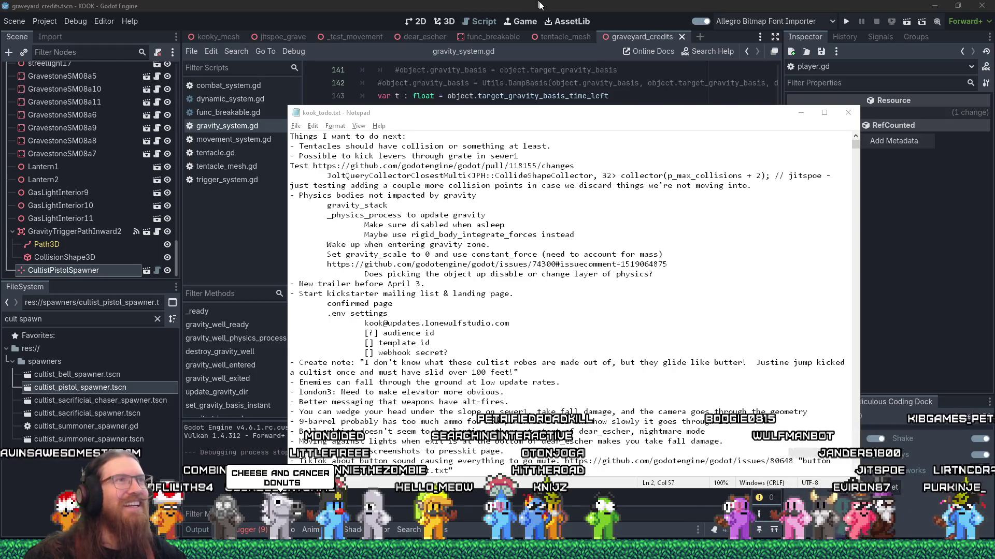
- Delete the empty line 150 in gravity_system.gd, then return to the kook_todo.txt notes
left_click(611, 4)
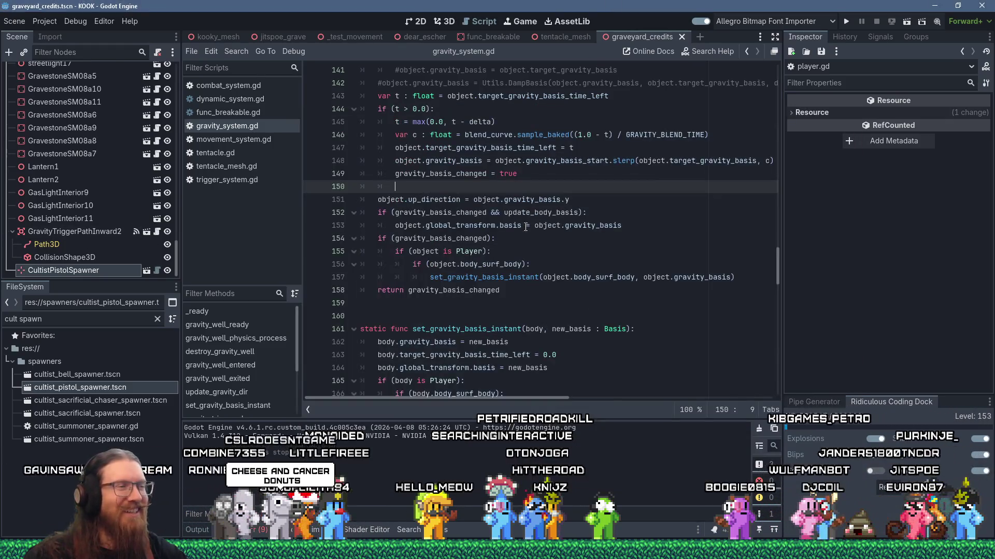
scroll(539, 232, "up", 3)
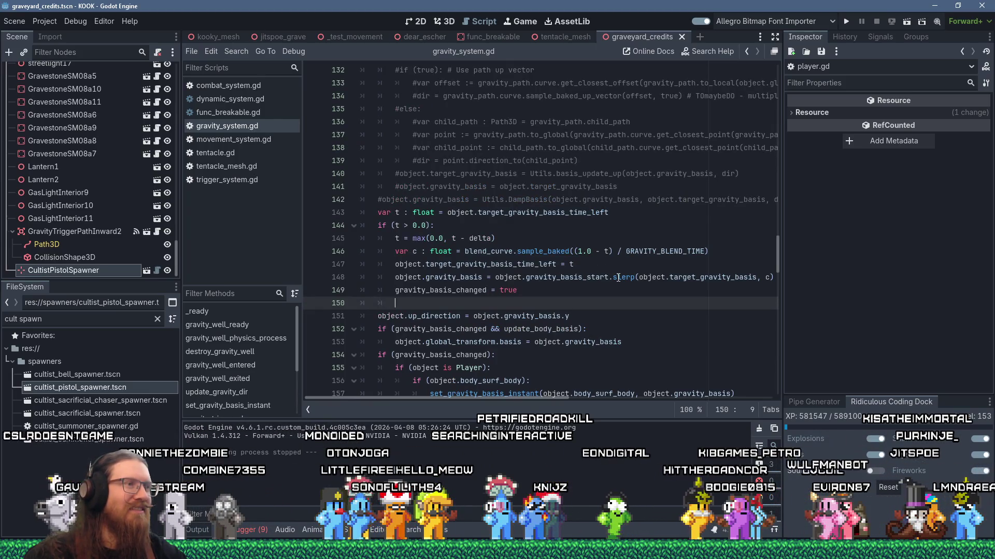
scroll(618, 278, "up", 1)
scroll(618, 278, "down", 3)
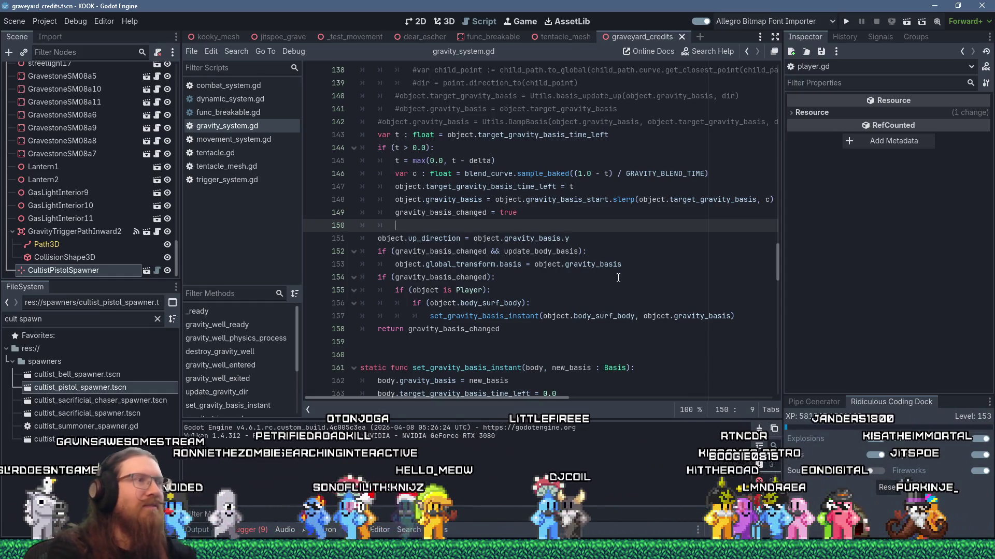
key("Delete")
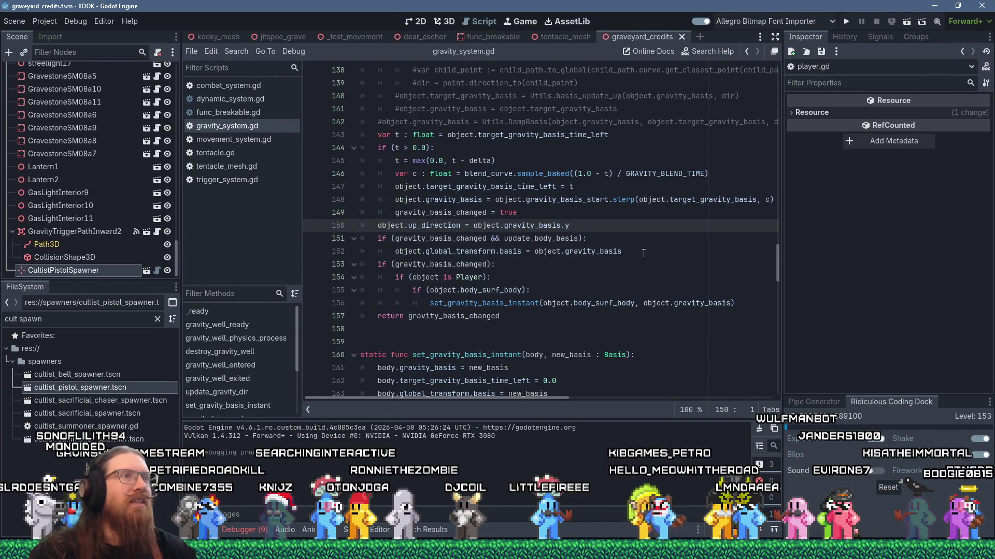
key("alt+Tab")
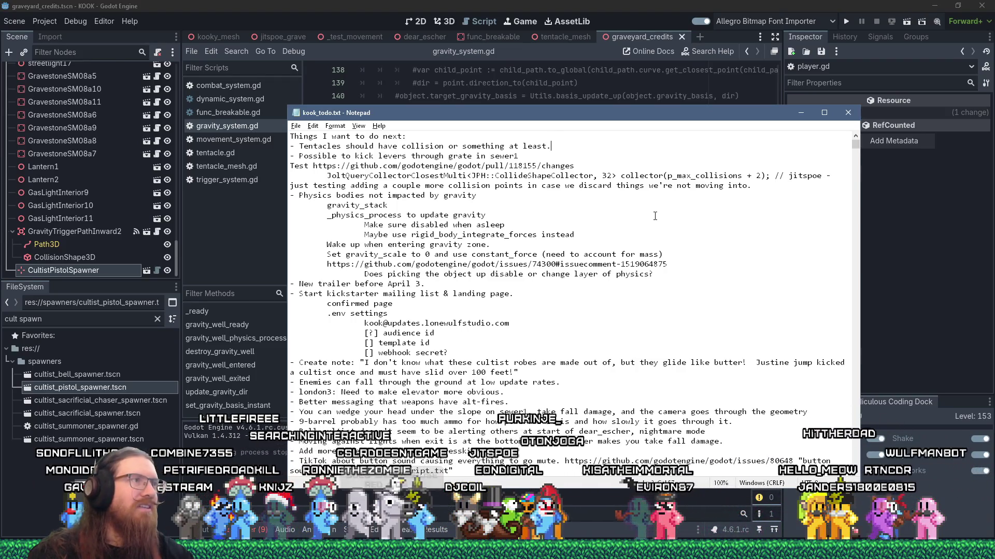
- Highlight the 'Possible to kick levers through grate in sewer1' note, then go back to Godot
mouse_move(617, 111)
left_mouse_down()
mouse_move(663, 114)
mouse_move(620, 123)
left_mouse_up()
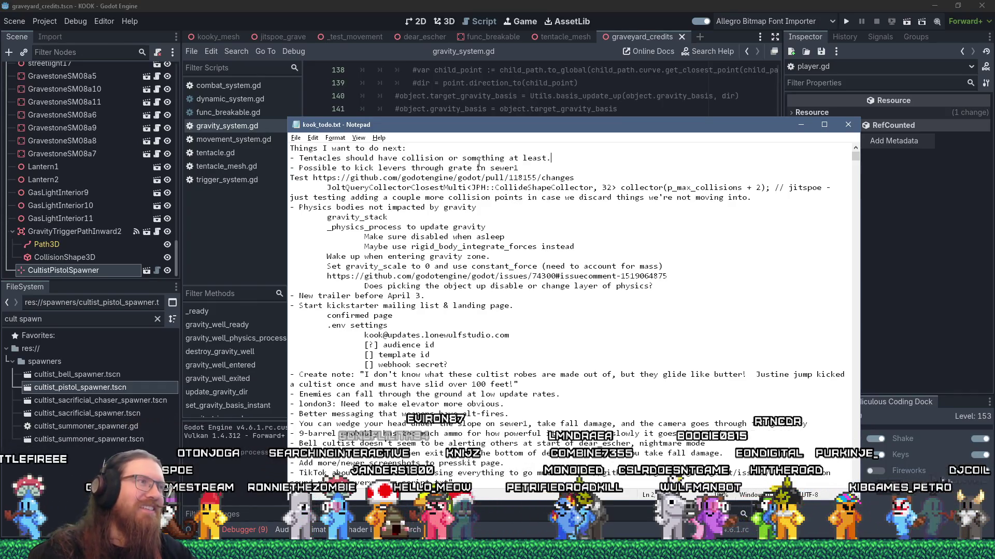
left_click_drag(535, 167, 272, 169)
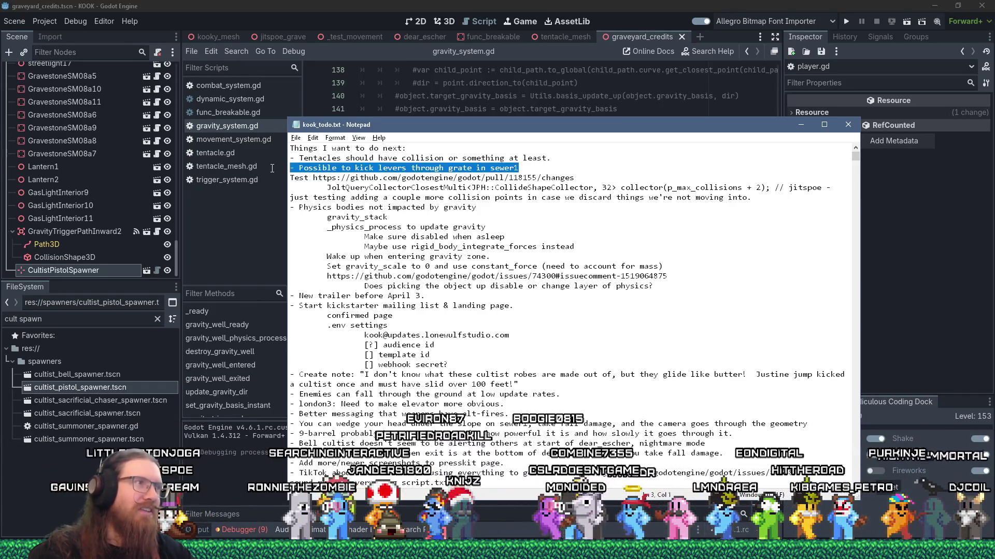
left_click(808, 5)
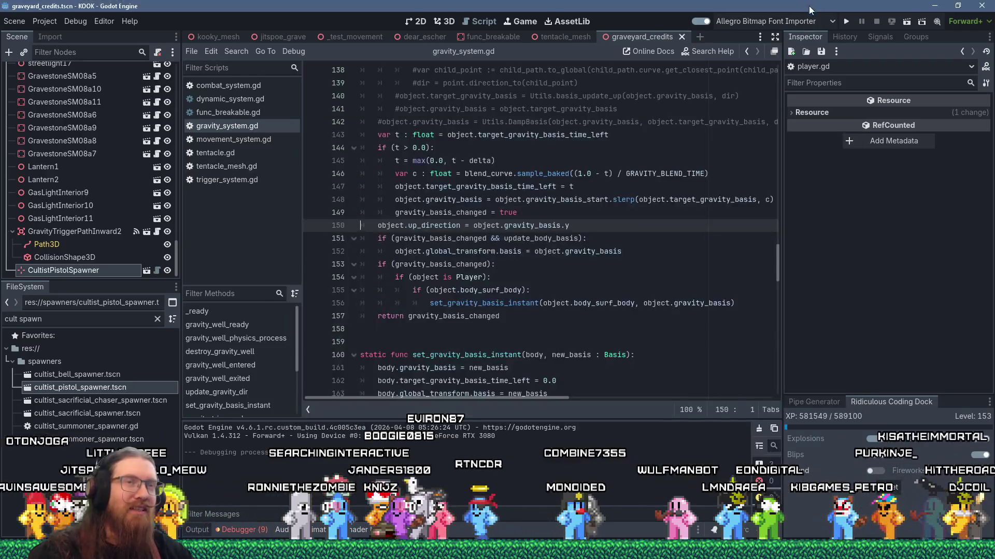
- Run the KOOK project and load the sewer map with the 'map sewers' console command
left_click(847, 22)
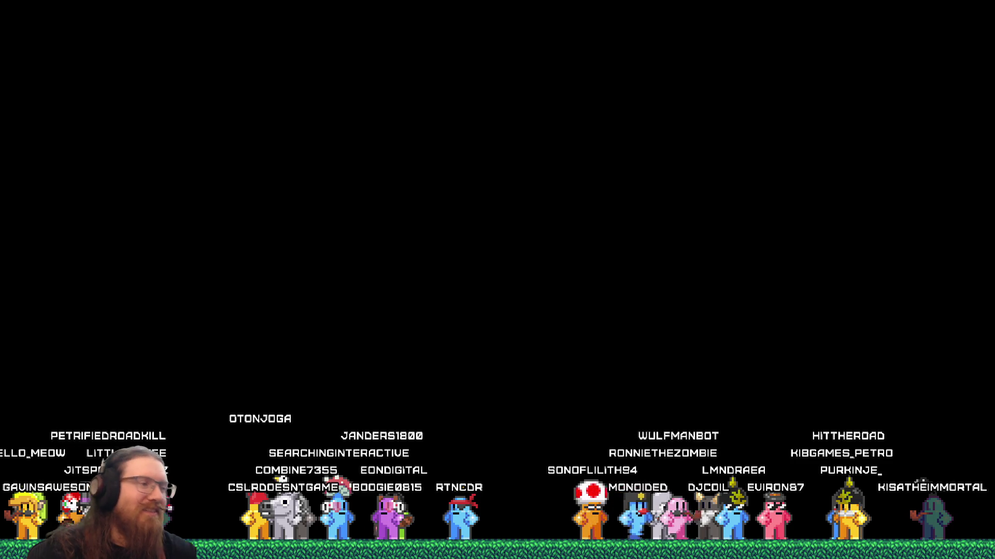
type("map sewers")
key("Return")
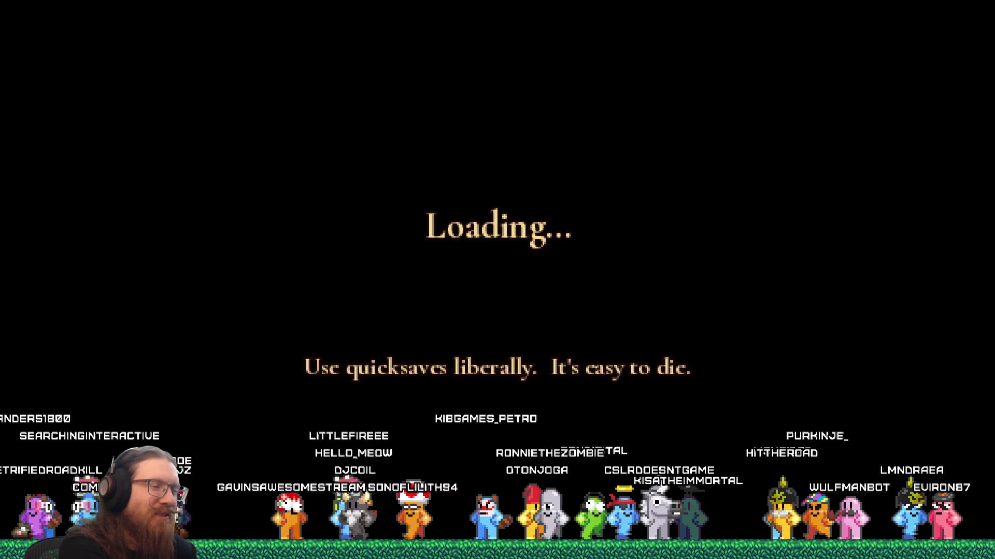
key("grave")
type("notarge")
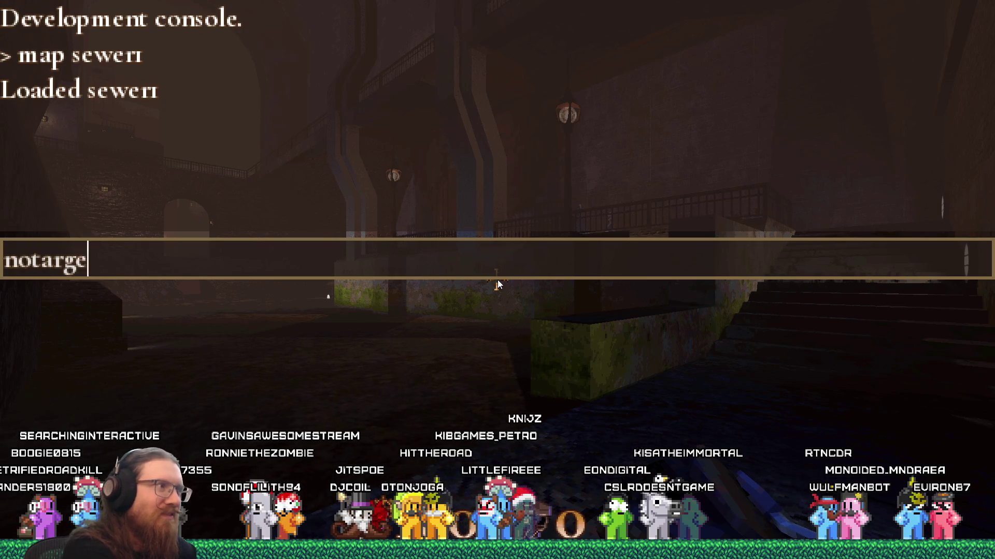
- Enable notarget and noclip, then fly through the wall over the courtyard and stairs
type("t")
key("Return")
type("noclip")
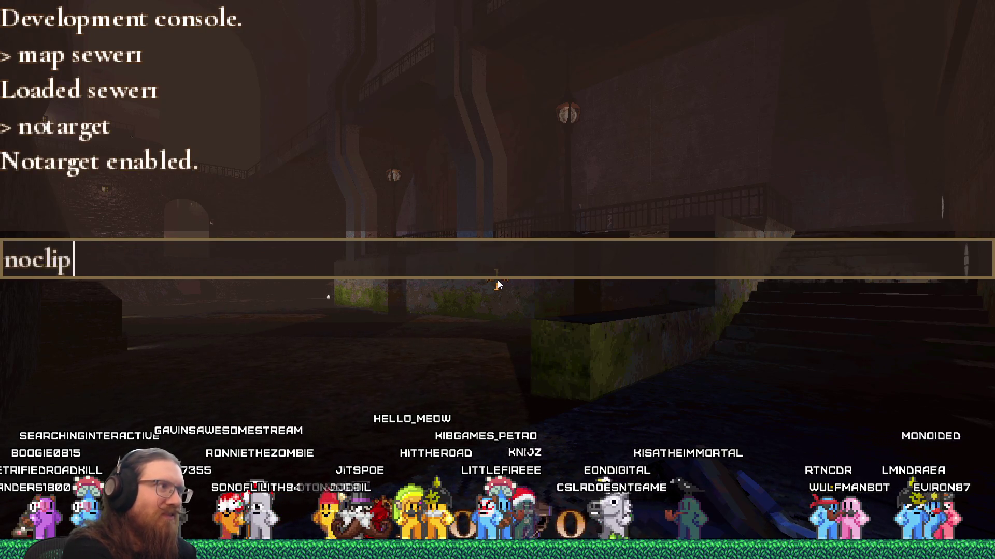
key("Return")
key("grave")
key("w")
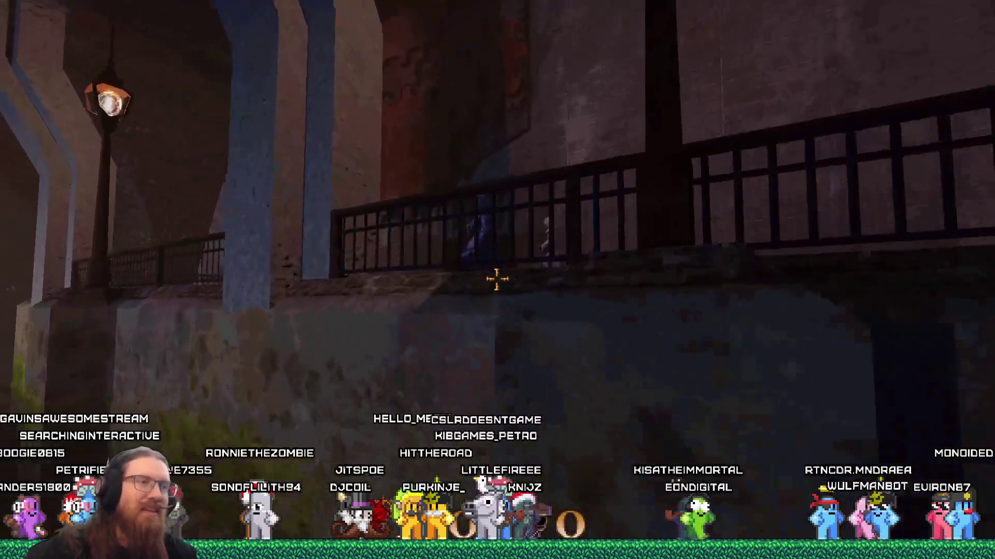
key("w")
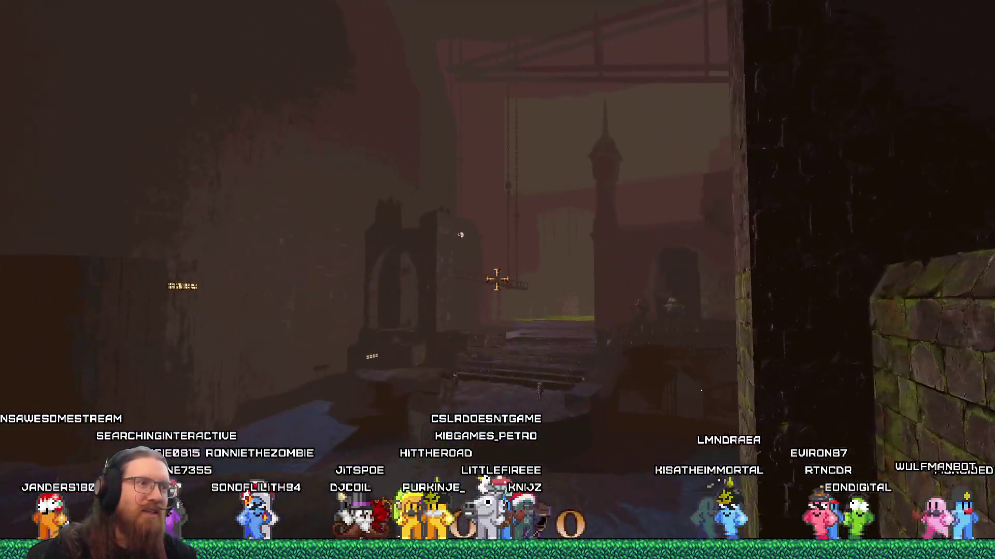
key("w")
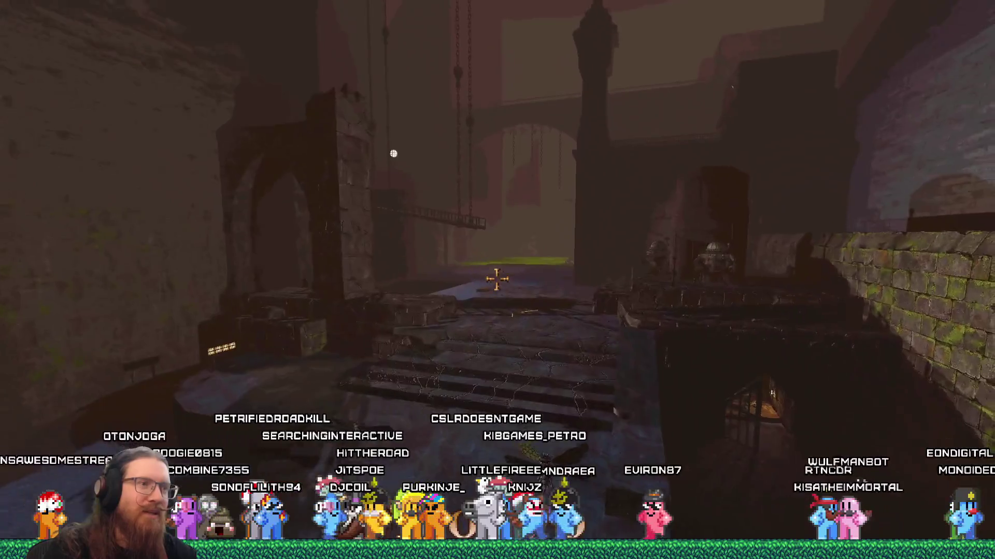
key("w")
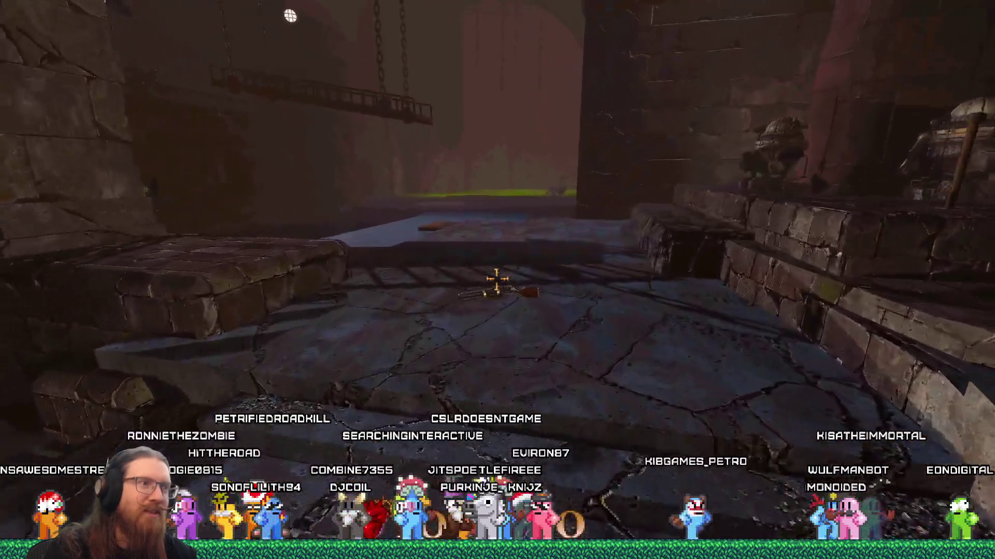
- Turn noclip off and walk from the ledge into the arched tunnel
key("grave")
type("noclip")
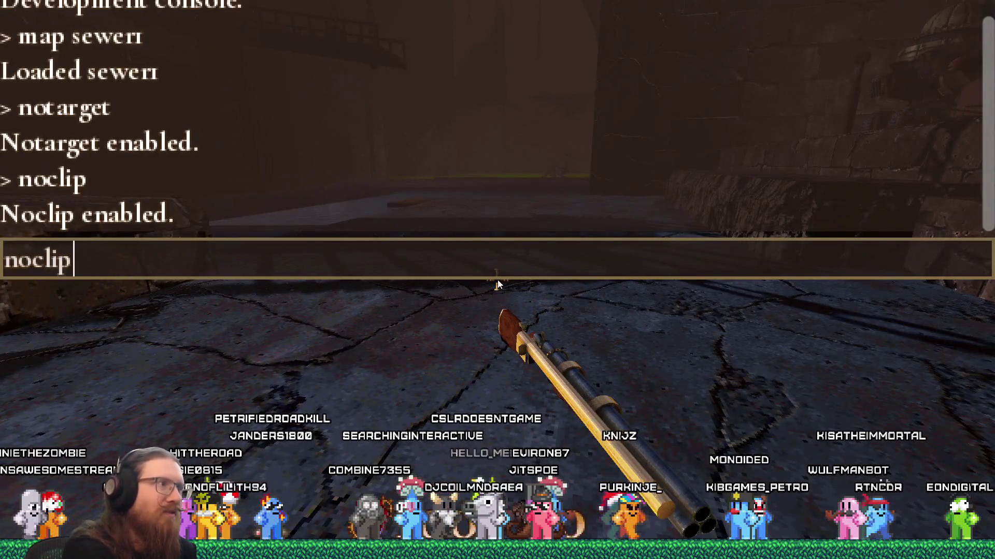
key("Return")
key("grave")
key("w")
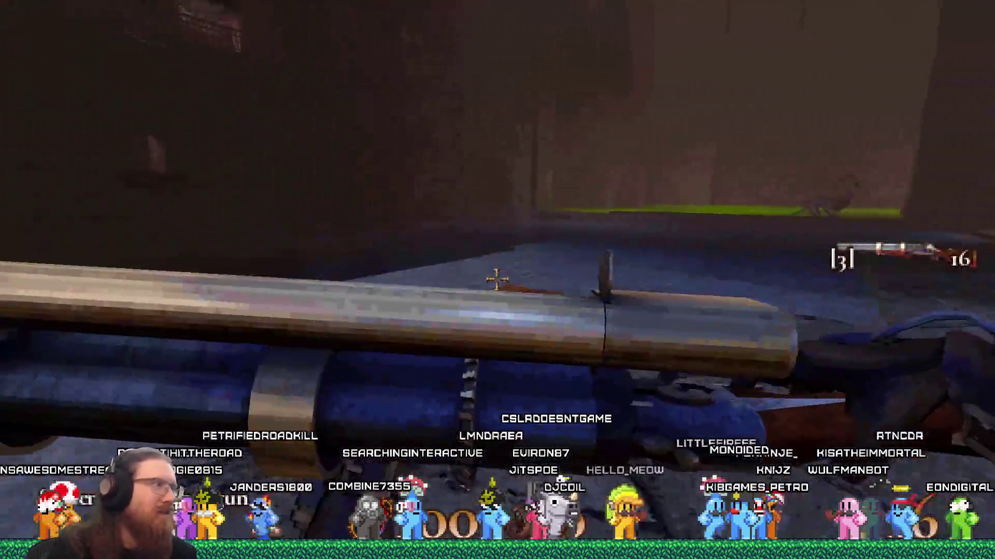
key("w")
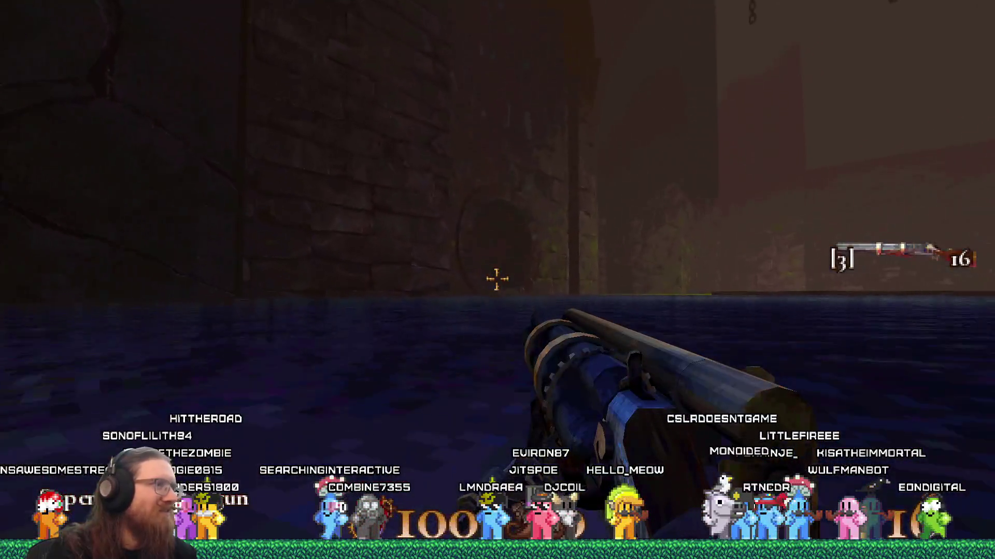
key("w")
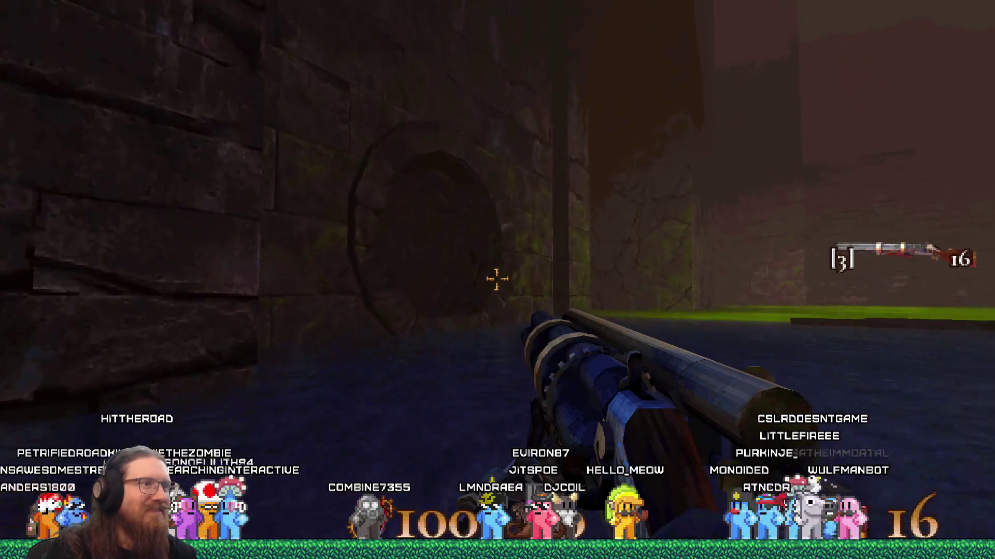
key("w")
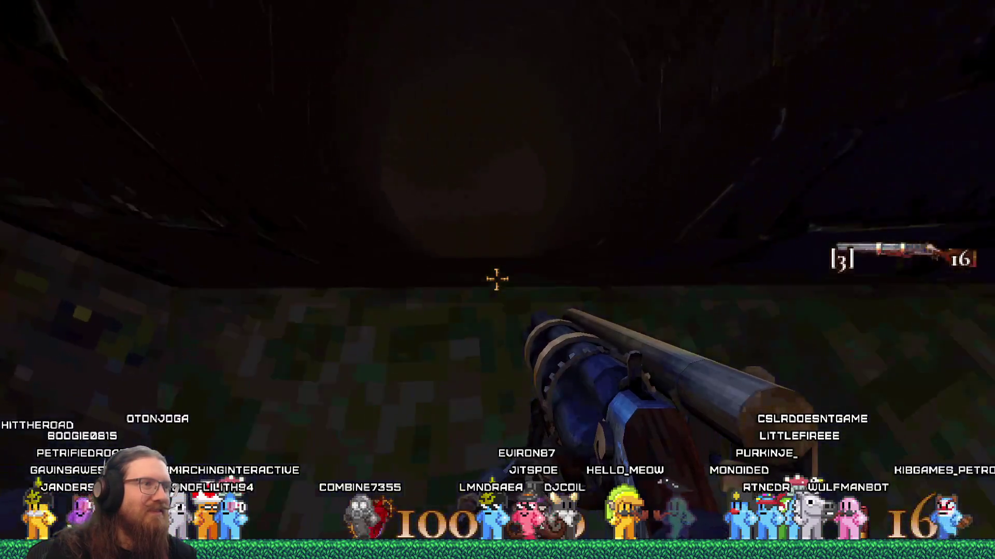
- Walk through the pipe past the grate toward the rusty wall and fire one shot
key("w")
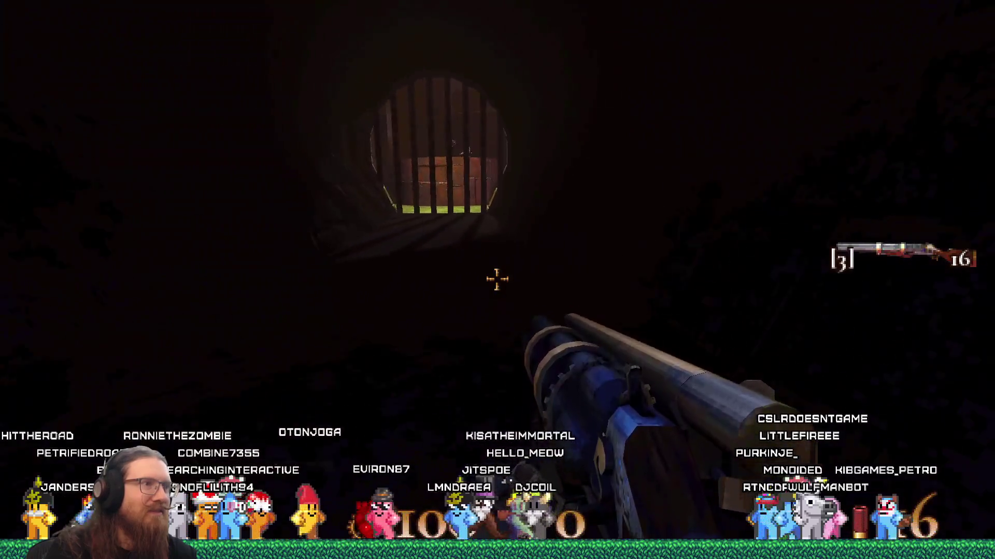
key("w")
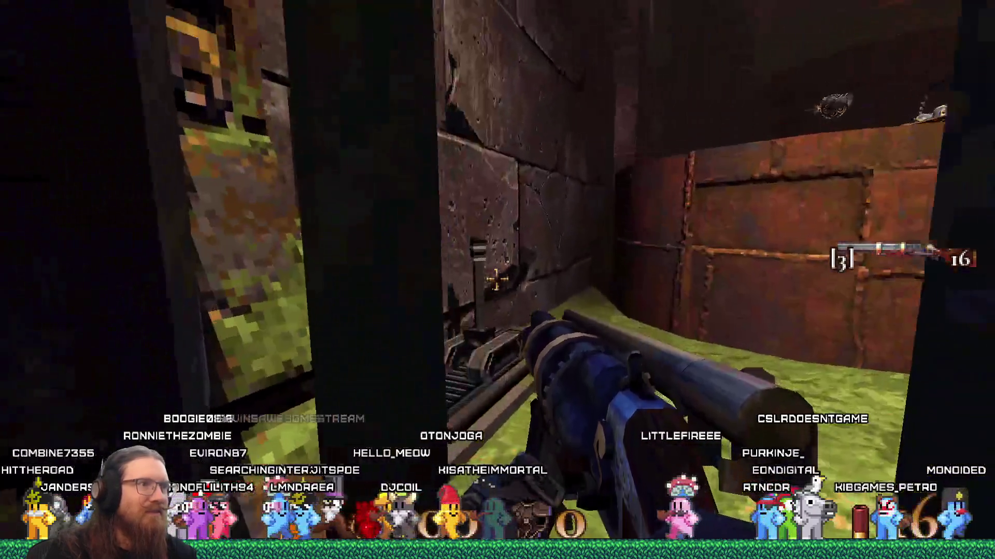
key("w")
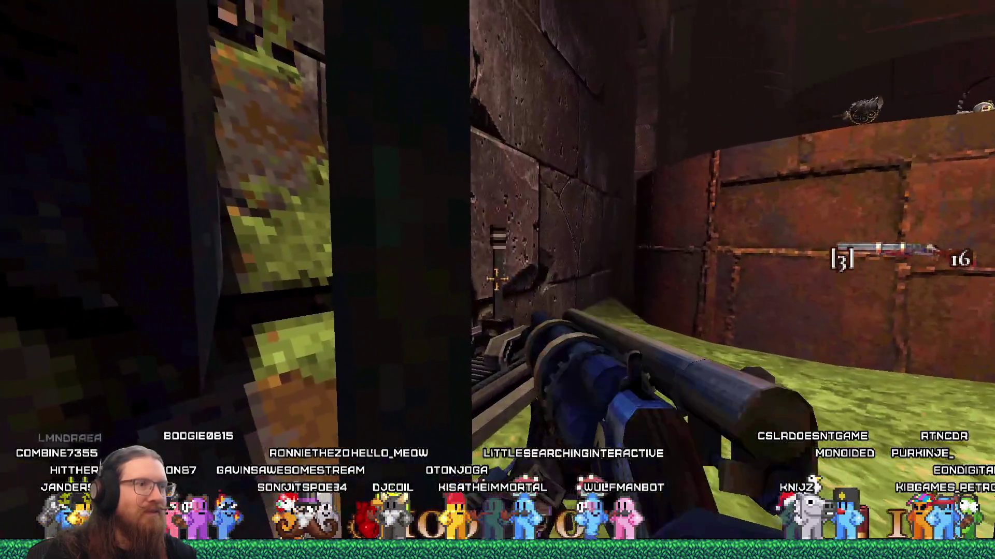
left_click(496, 280)
key("grave")
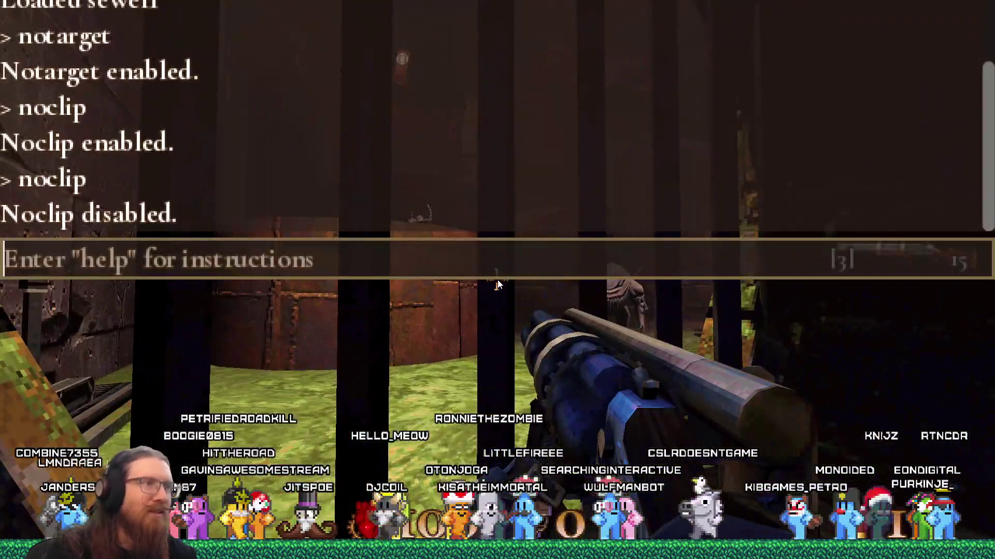
- Shoot the creature behind the grate's bars five times
key("grave")
left_click(497, 280)
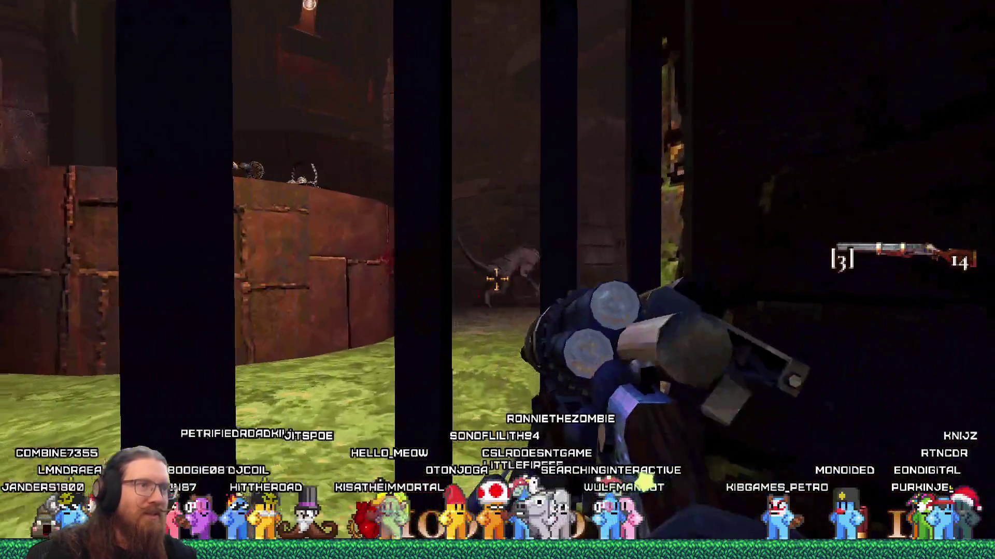
left_click(497, 280)
left_click(497, 279)
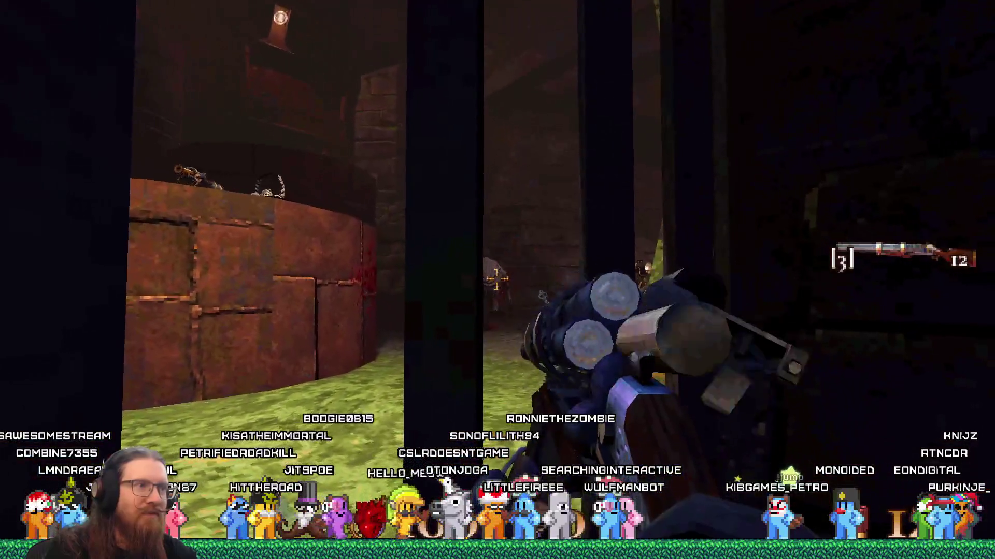
left_click(497, 280)
left_click(497, 280)
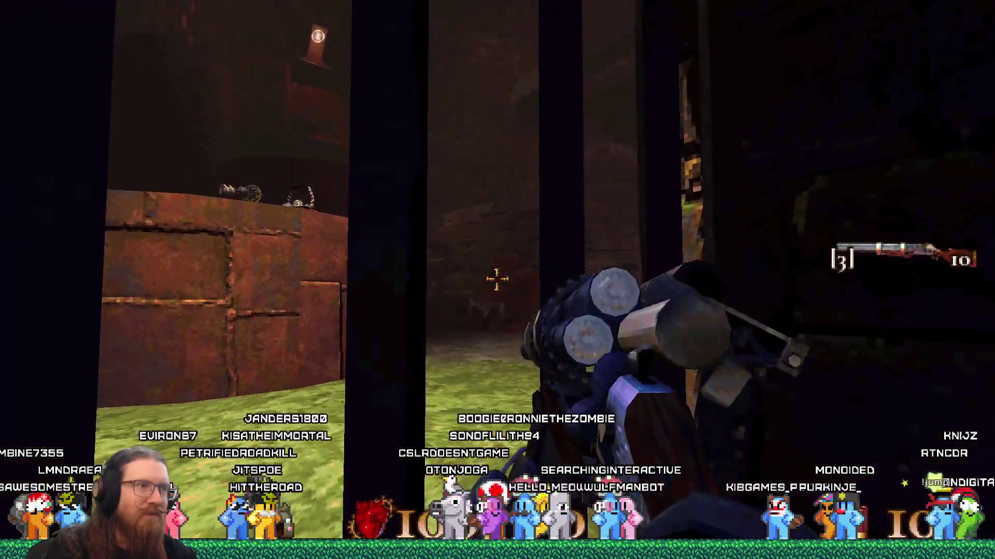
- Toggle noclip on, pass through the bars into the corridor, then toggle noclip off
key("grave")
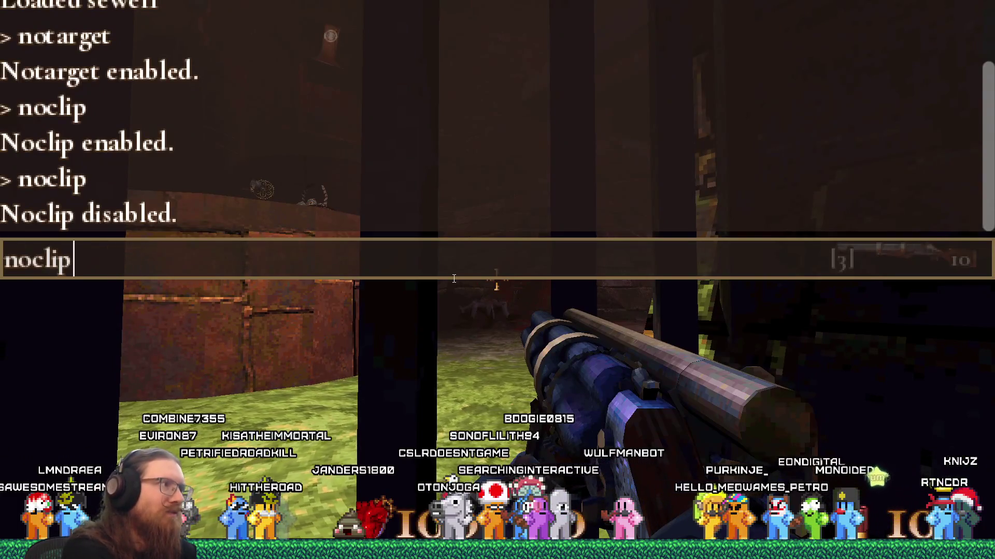
key("Return")
key("grave")
key("w")
key("grave")
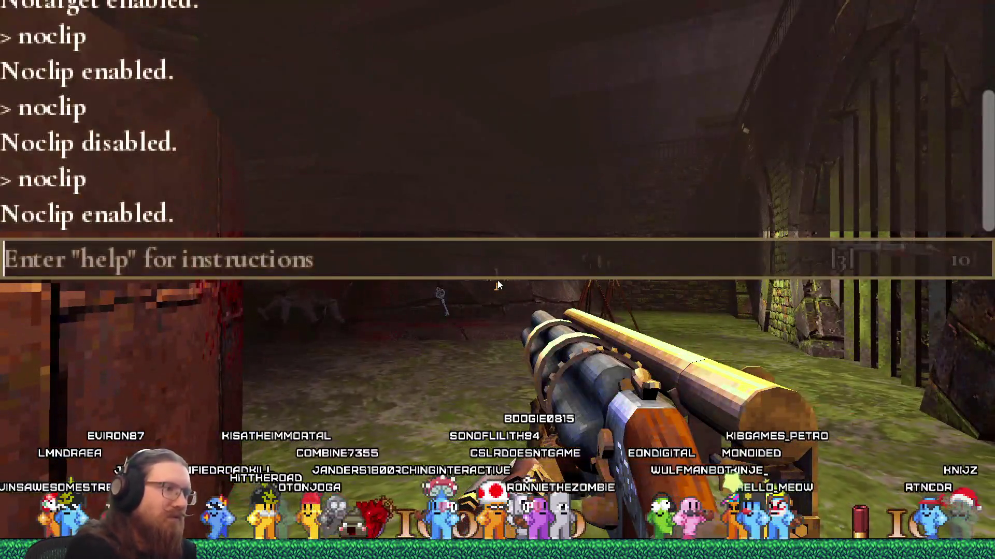
type("noclip")
key("Return")
key("grave")
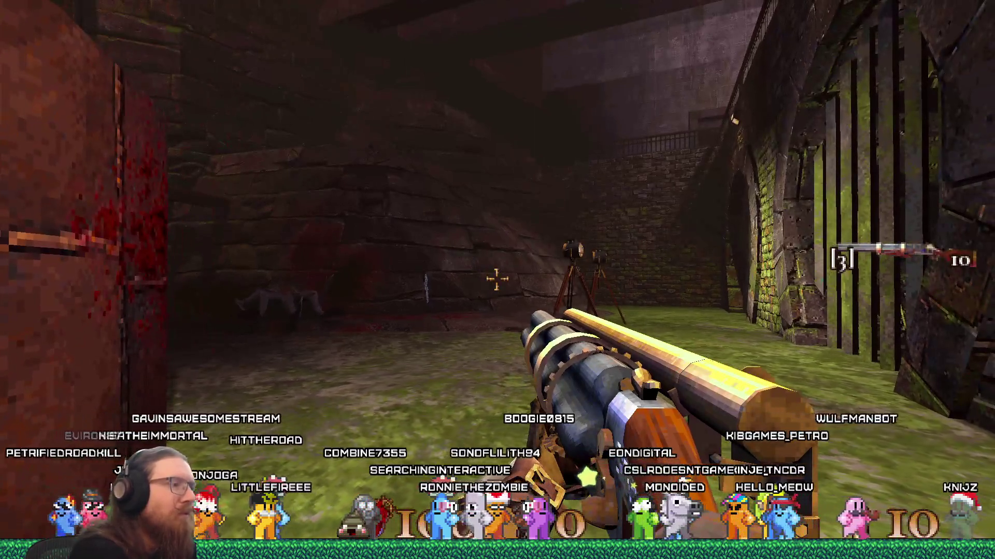
- Head past the mossy pillars down the dark tunnel and shoot the enemy there
key("w")
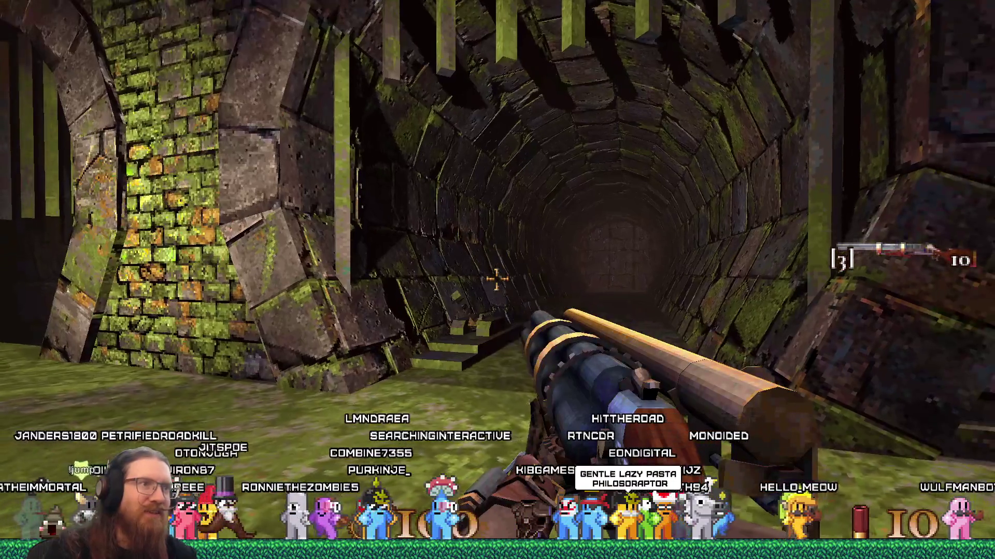
mouse_move(497, 280)
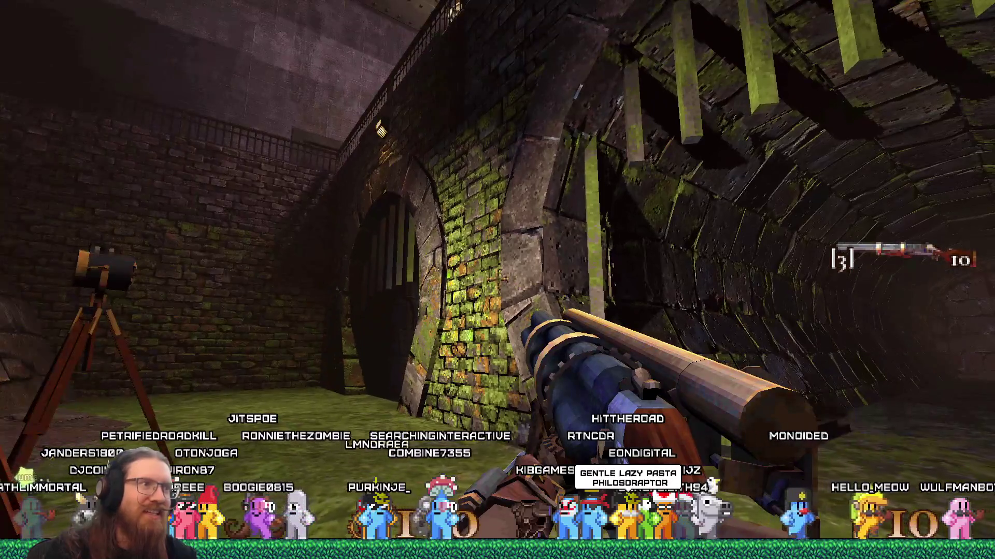
key("w")
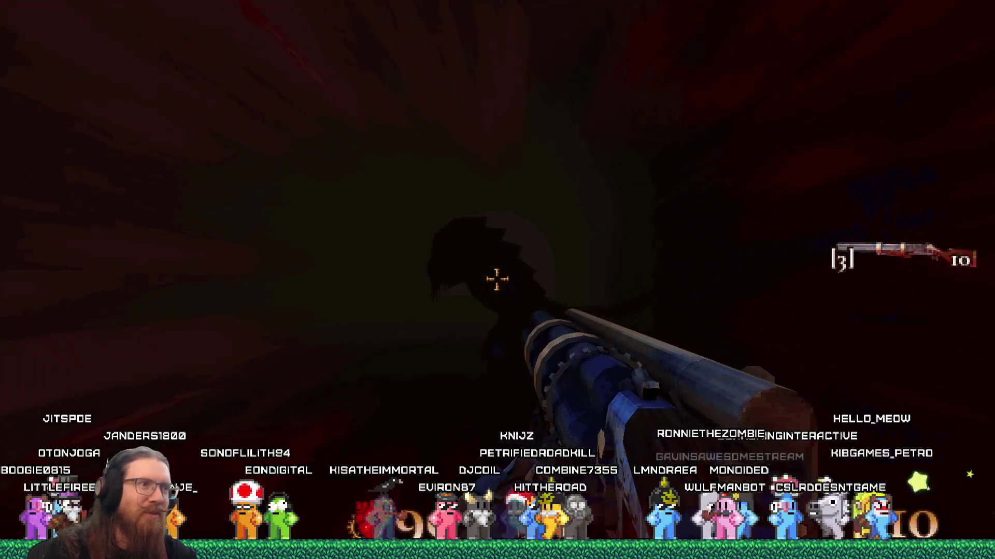
left_click(496, 280)
left_click(496, 280)
left_click(496, 280)
left_click(496, 279)
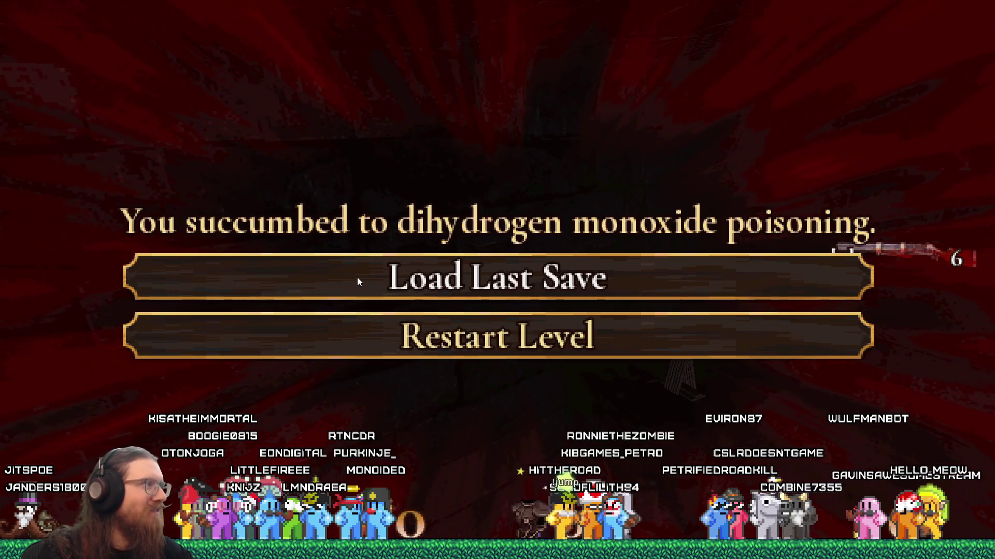
- Reload the last save after dying, shoot the tripods, and advance toward the archways
left_click(465, 346)
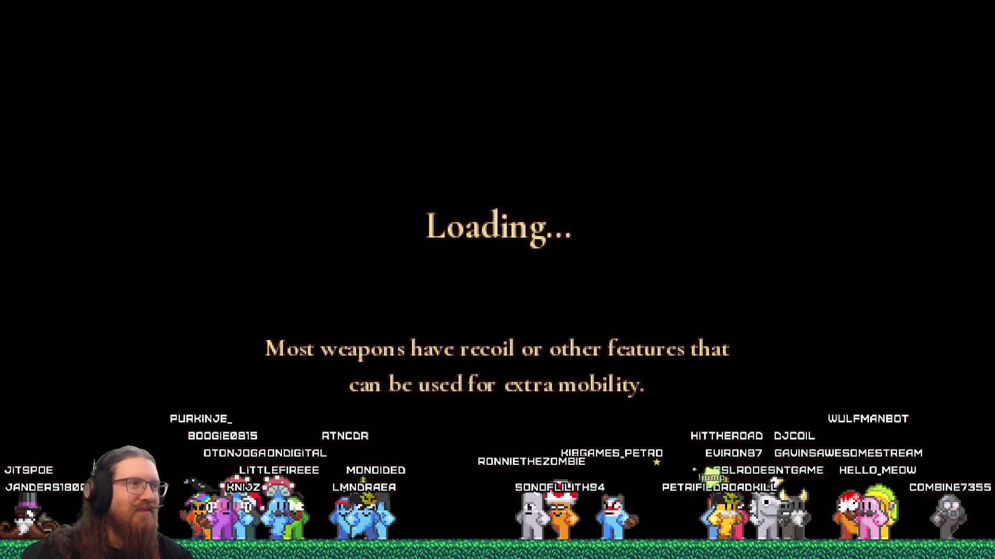
key("w")
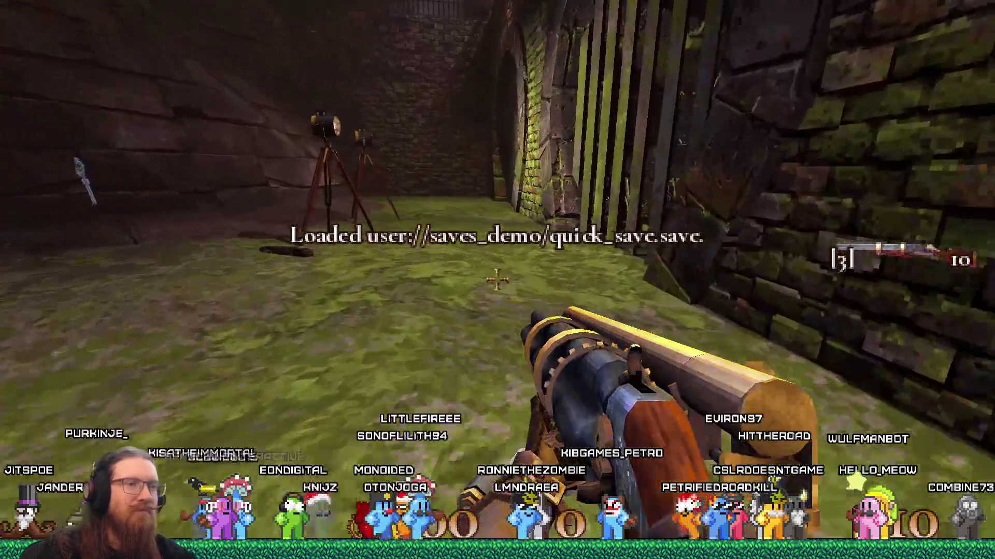
key("w")
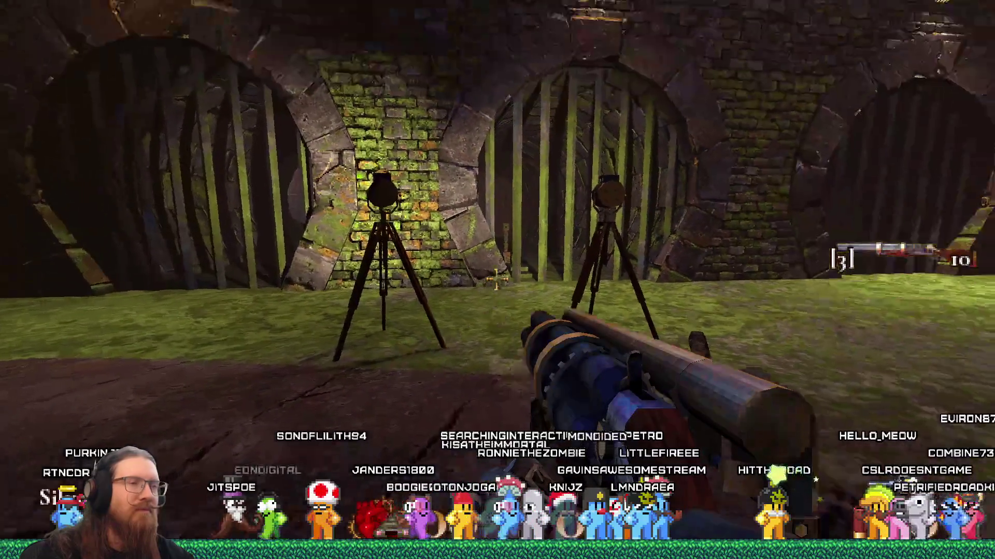
left_click(497, 279)
left_click(497, 280)
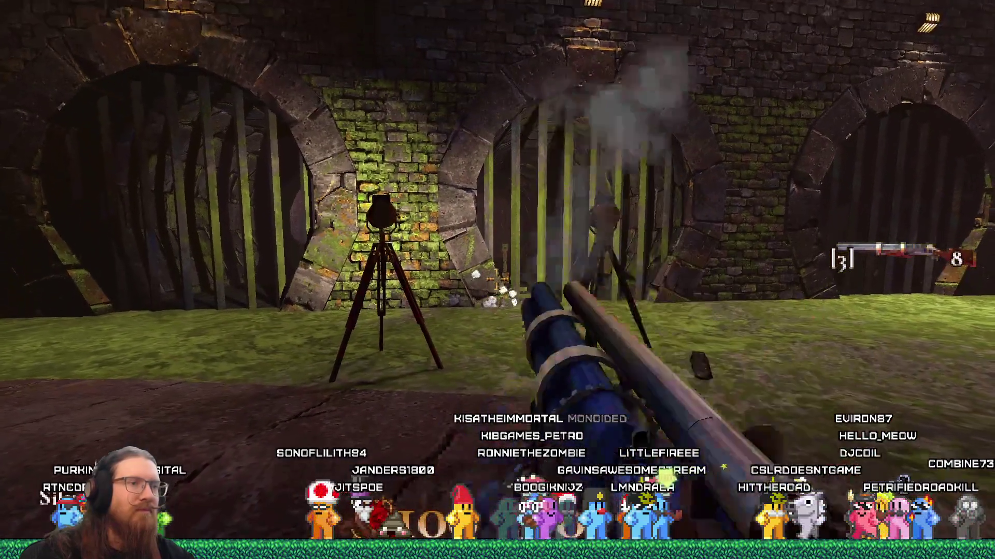
left_click(497, 280)
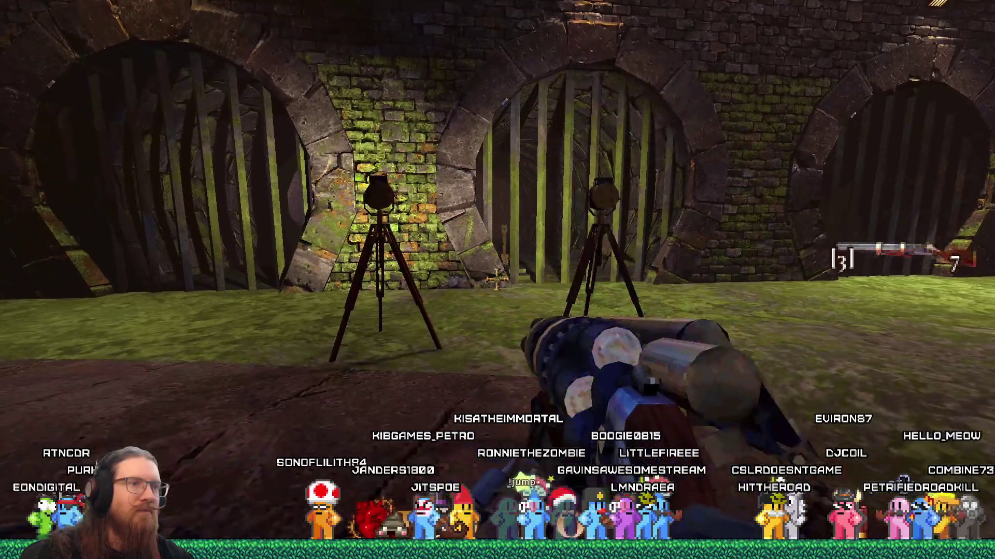
key("w")
key("w")
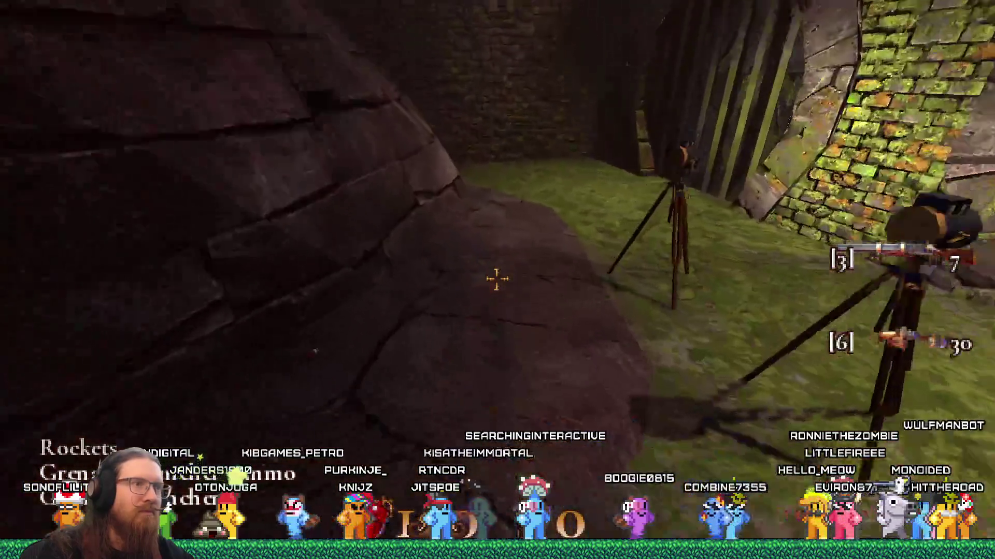
key("3")
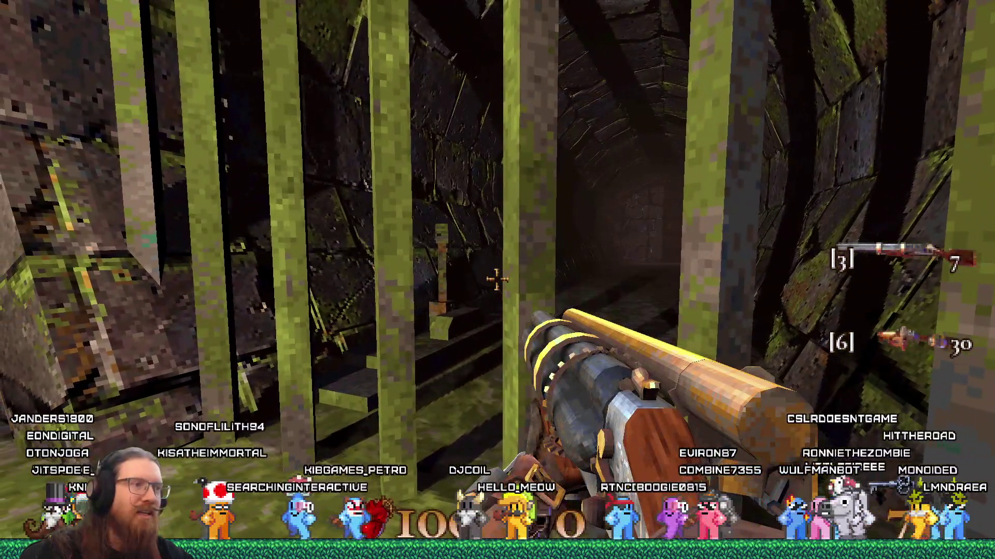
- Walk through the sewer tunnels to the lever platform, circle it, and return through the archway
key("w")
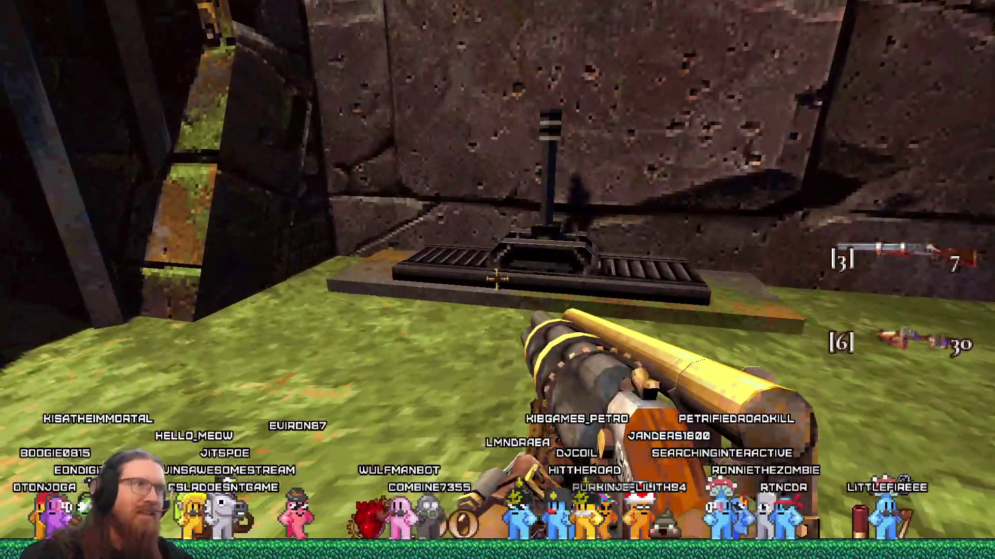
key("w")
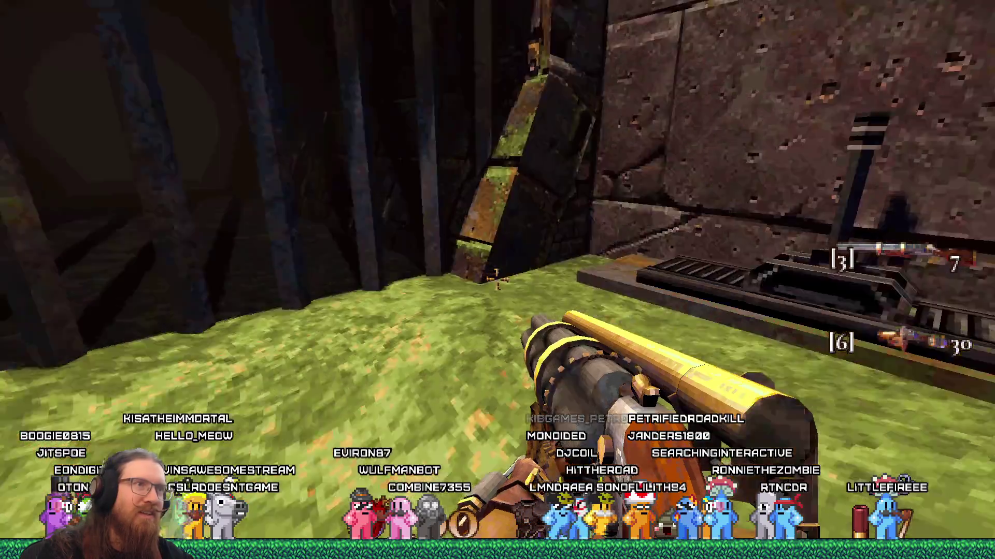
key("w")
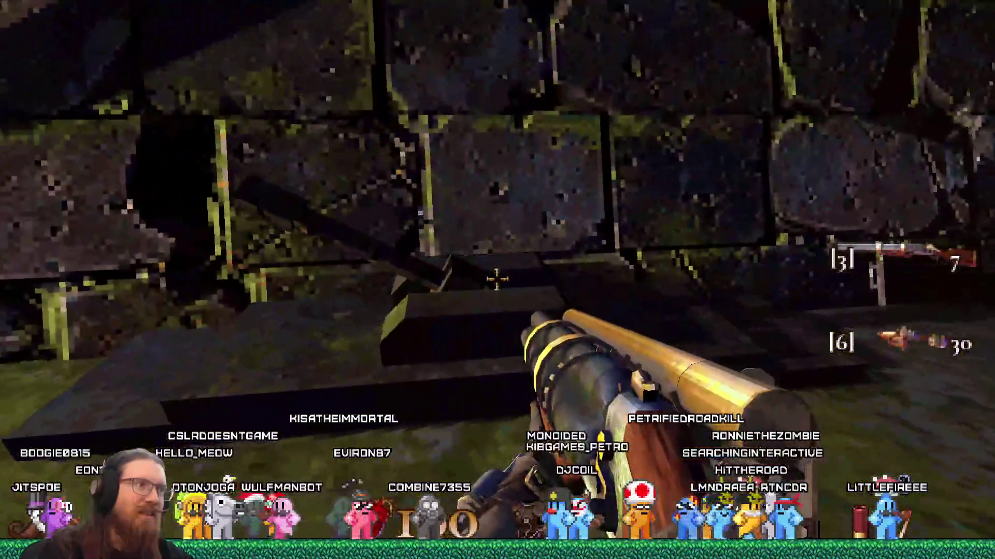
key("w")
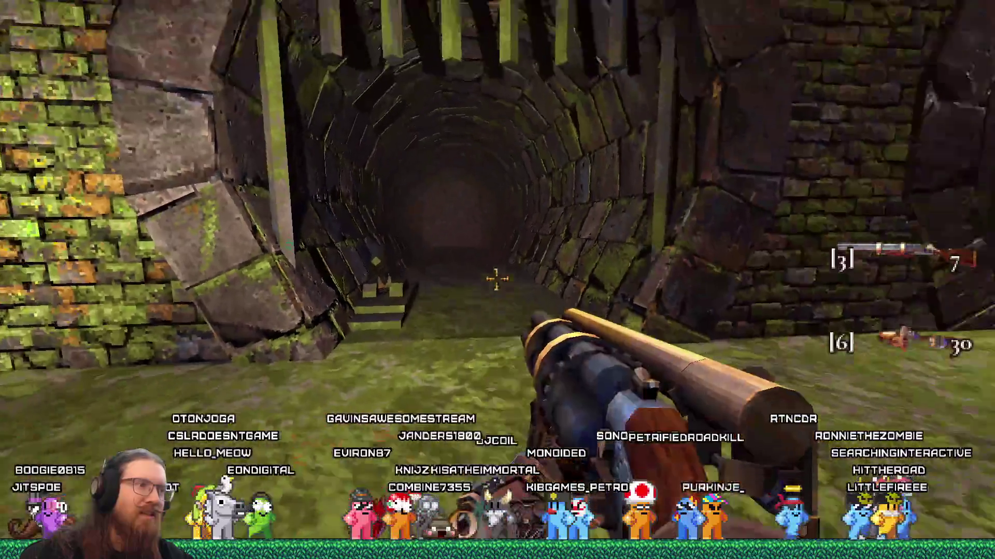
key("w")
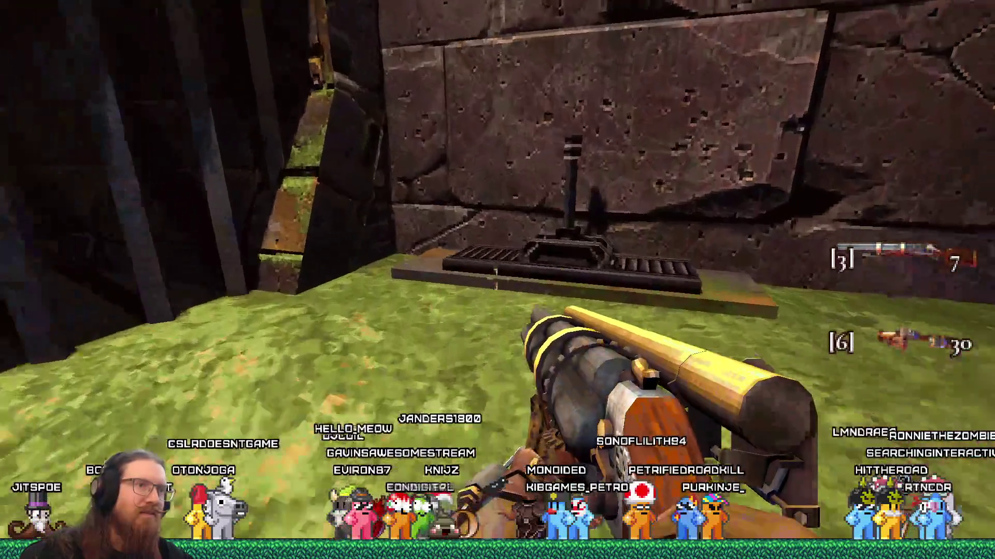
key("w")
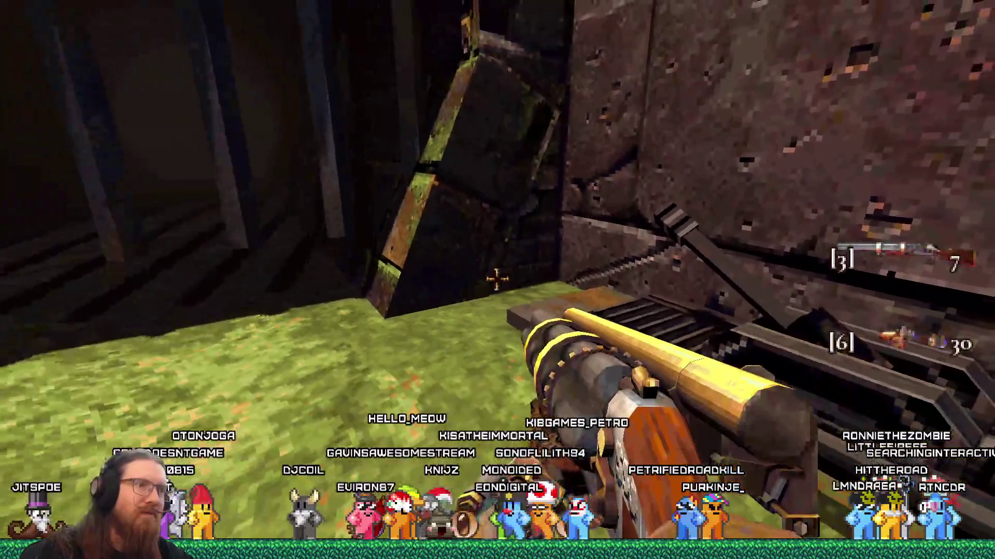
key("w")
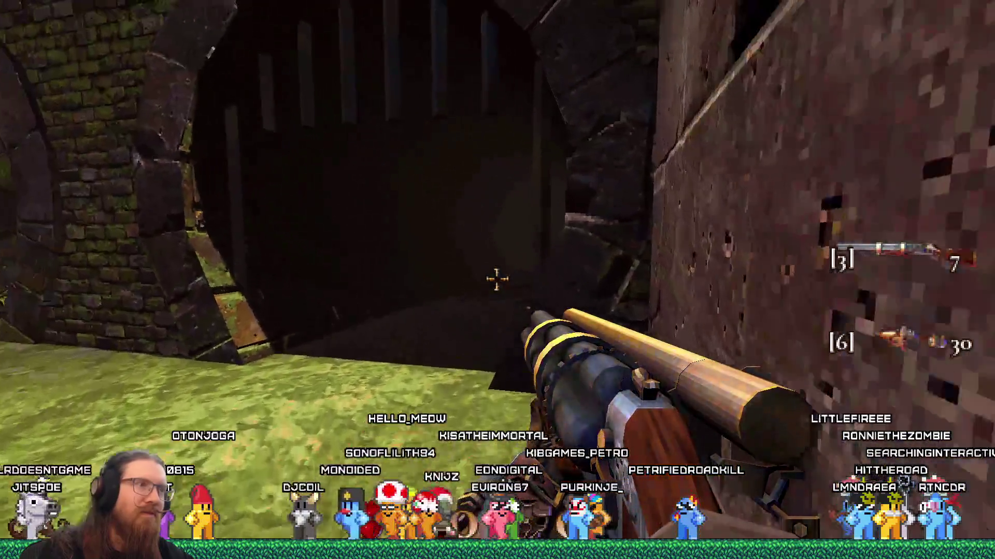
key("w")
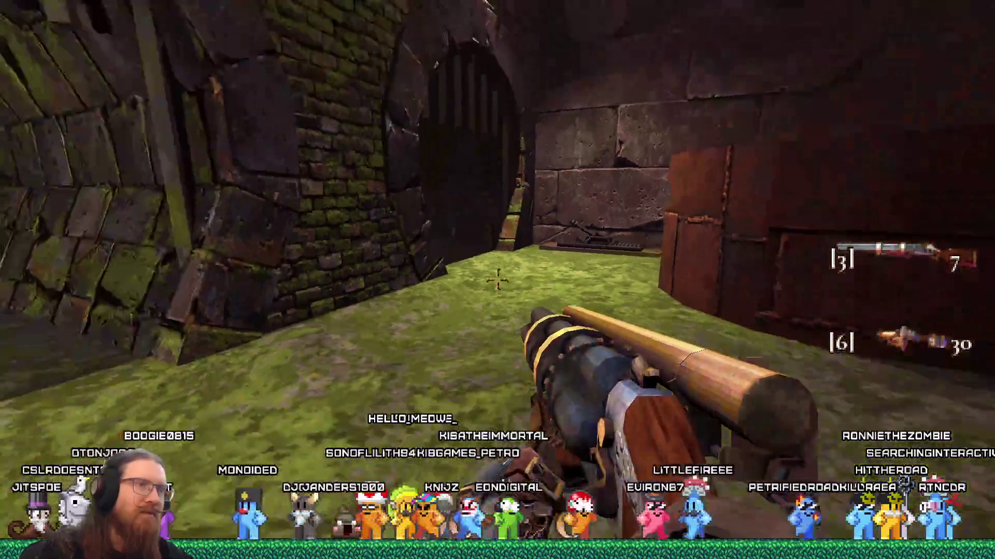
- Quit the game with the 'quit' console command
key("grave")
type("quit")
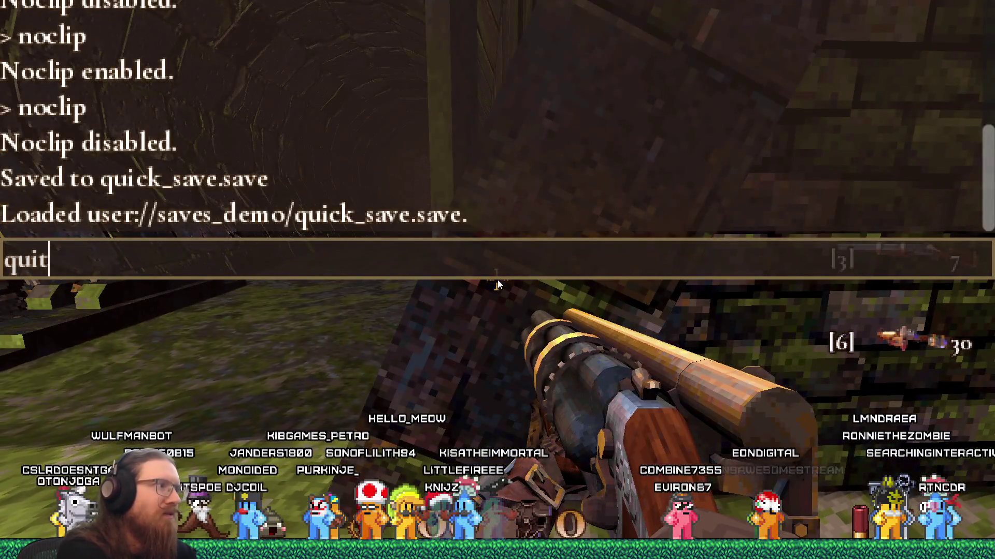
key("Return")
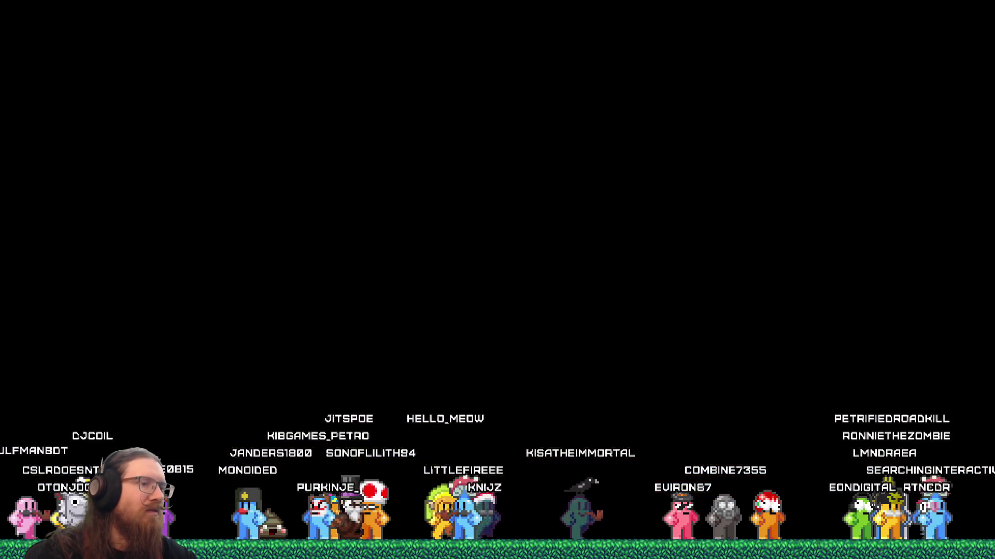
- Launch TrenchBroom by entering its Programs folder path in the Windows Run prompt
key("super")
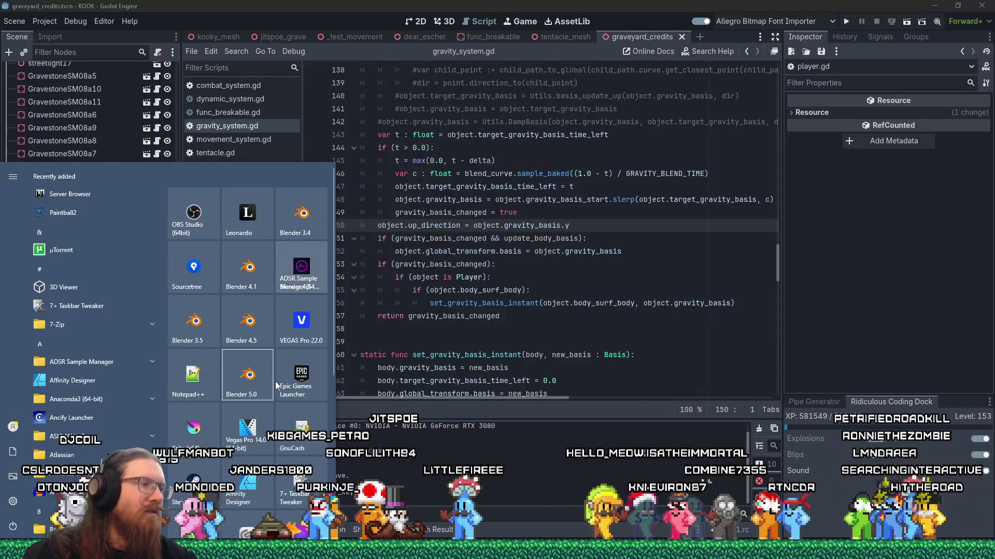
key("Escape")
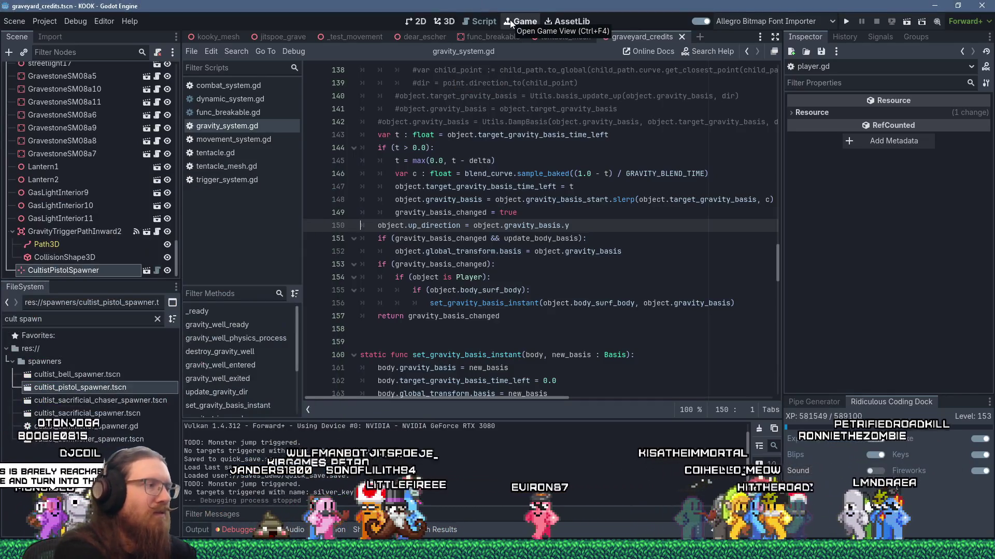
key("super+r")
type("e")
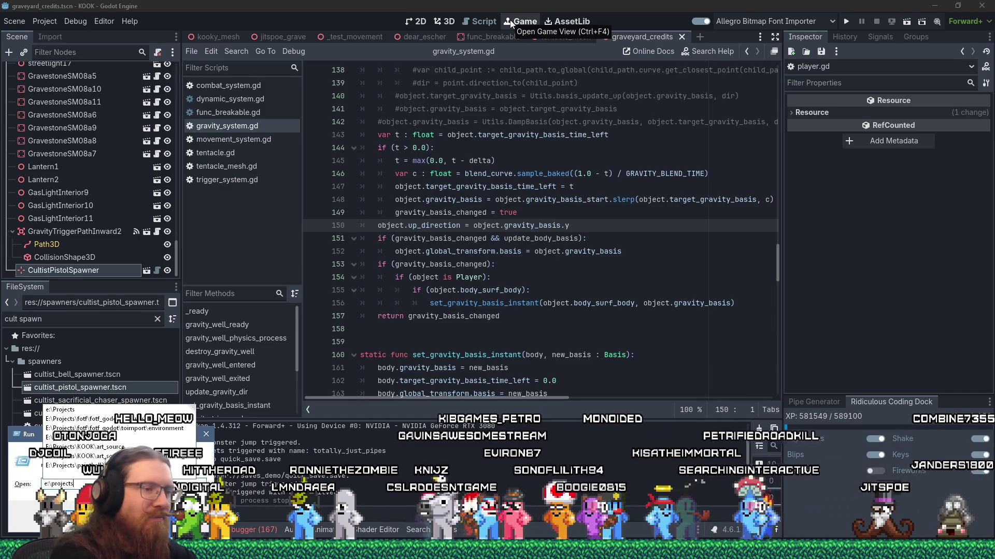
key("BackSpace")
key("BackSpace")
key("BackSpace")
type("rograms\t")
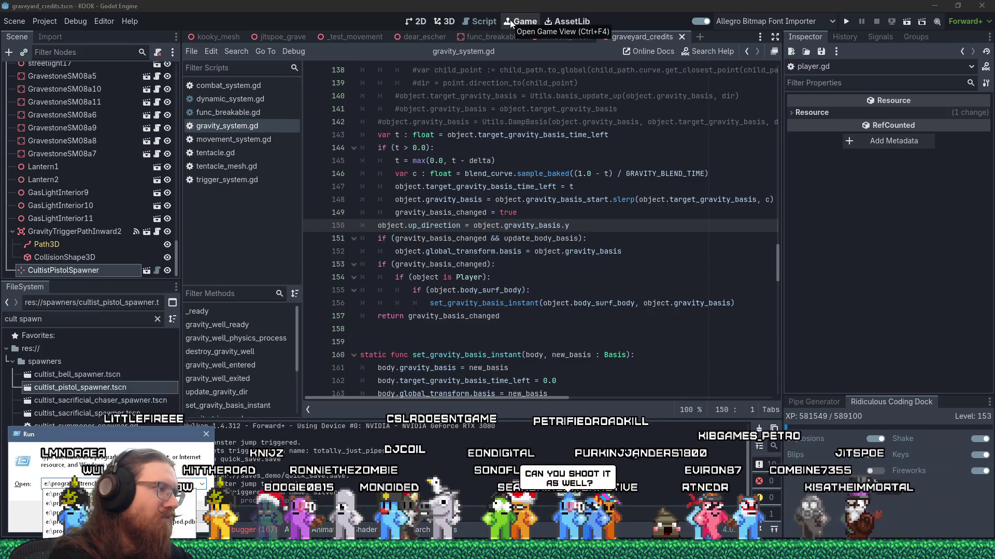
type("renchbroom")
key("Return")
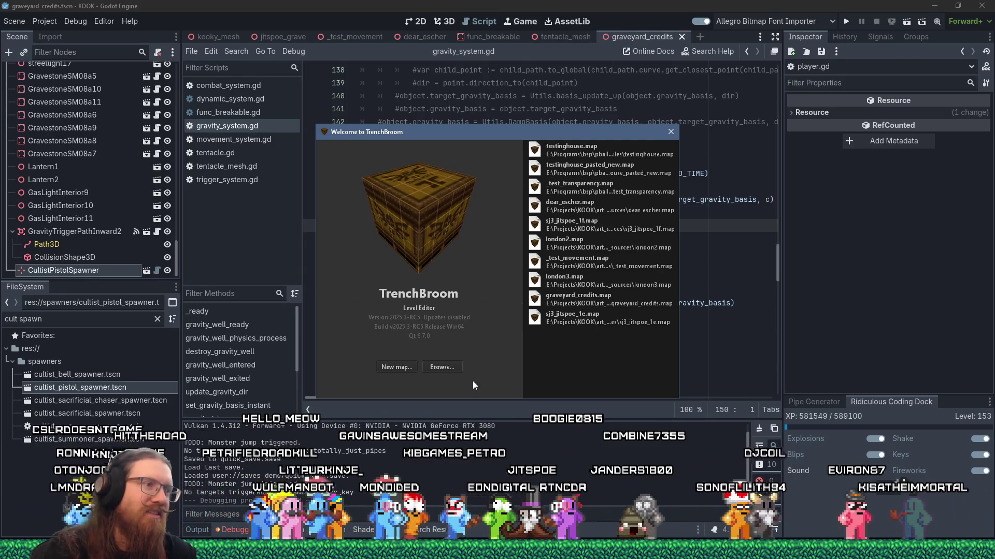
- Open sewer1.map from e:\projects\kook\art_source\map through TrenchBroom's Browse dialog
left_click(454, 370)
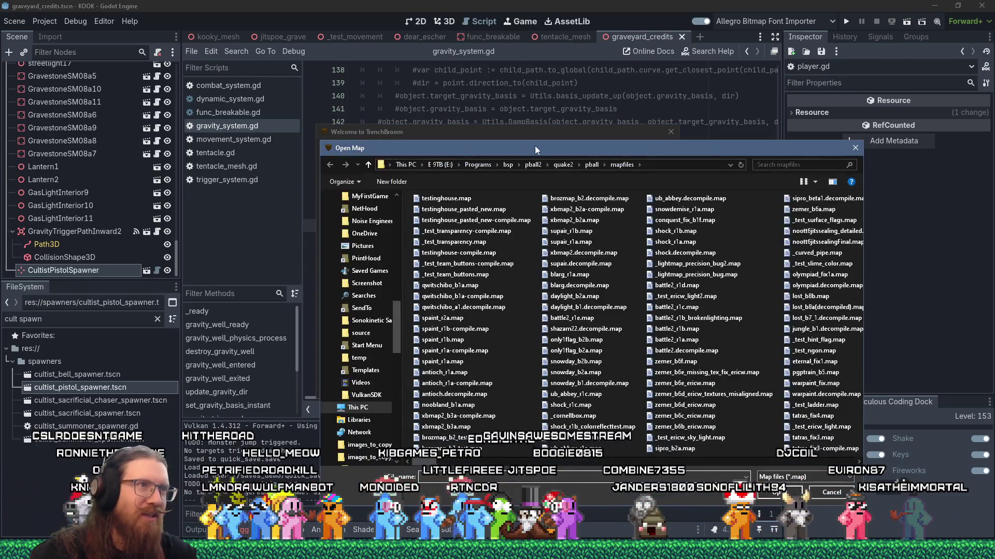
left_click_drag(535, 147, 375, 105)
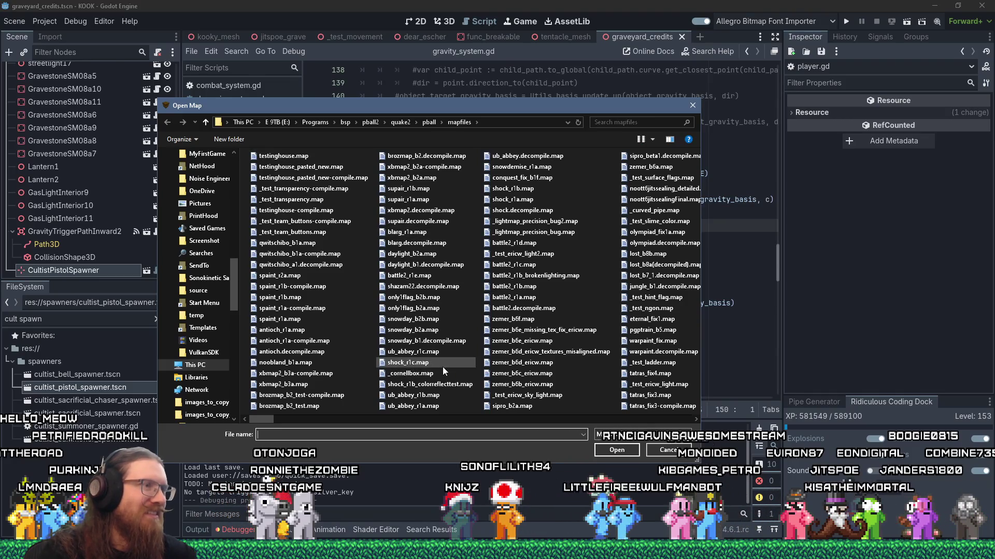
type("e:\\projects\\k")
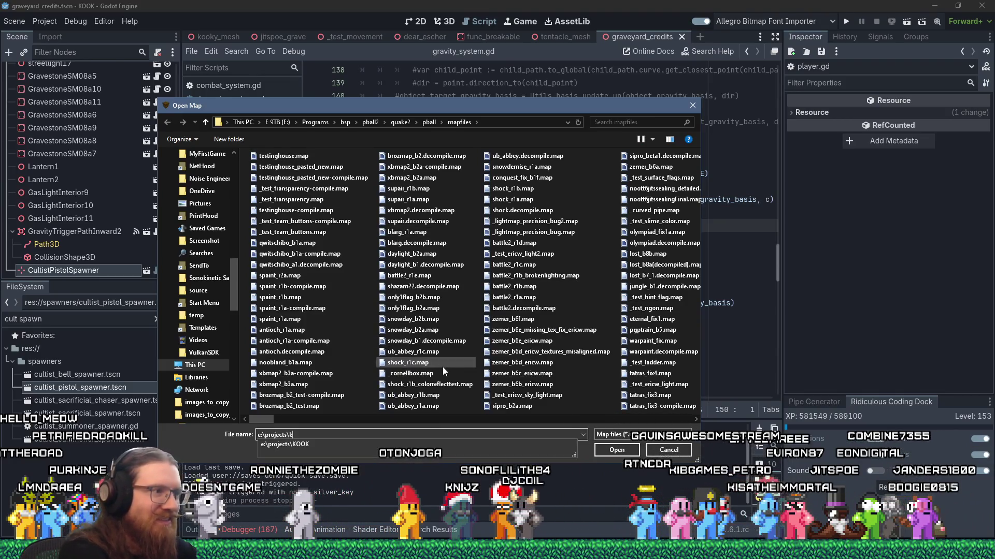
type("ook\\")
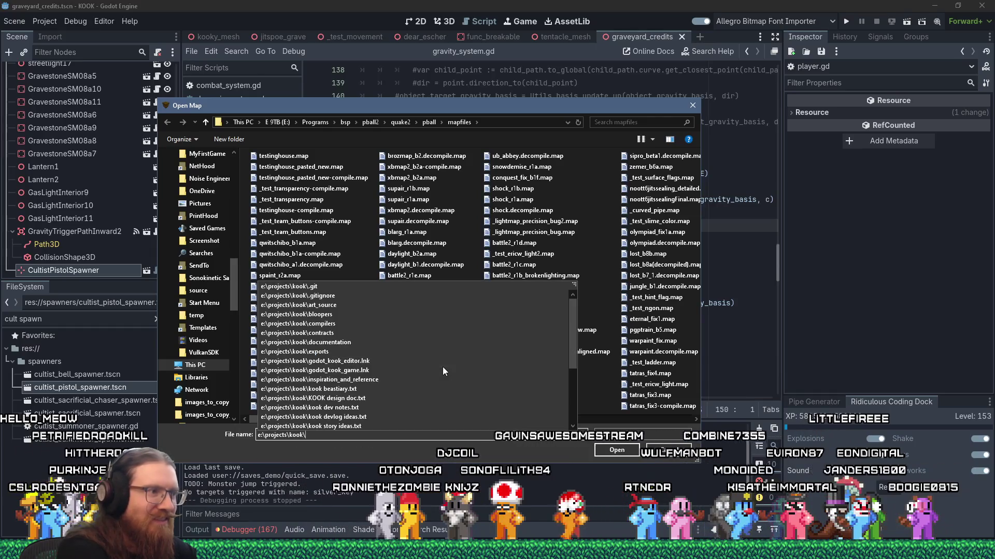
type("art_source\\map")
type("sew")
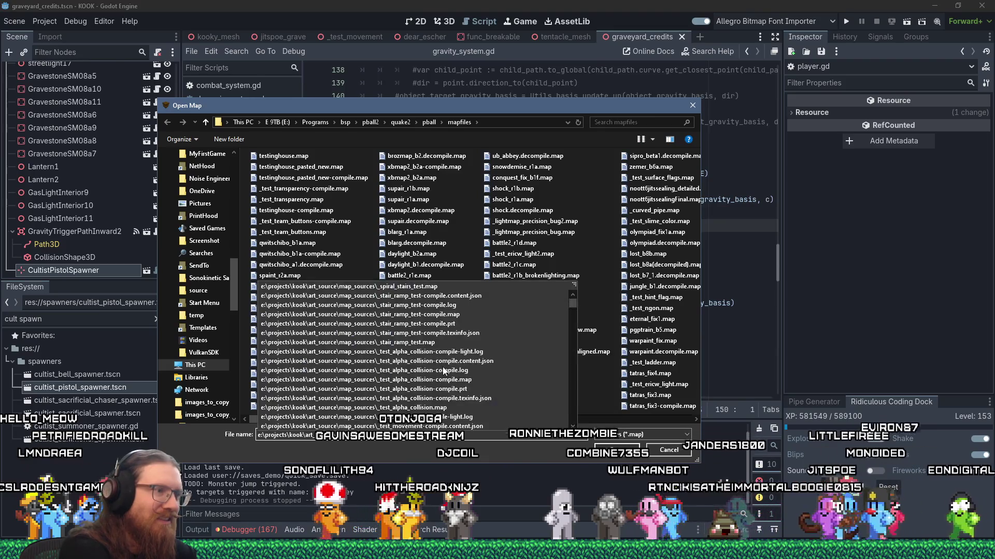
key("Return")
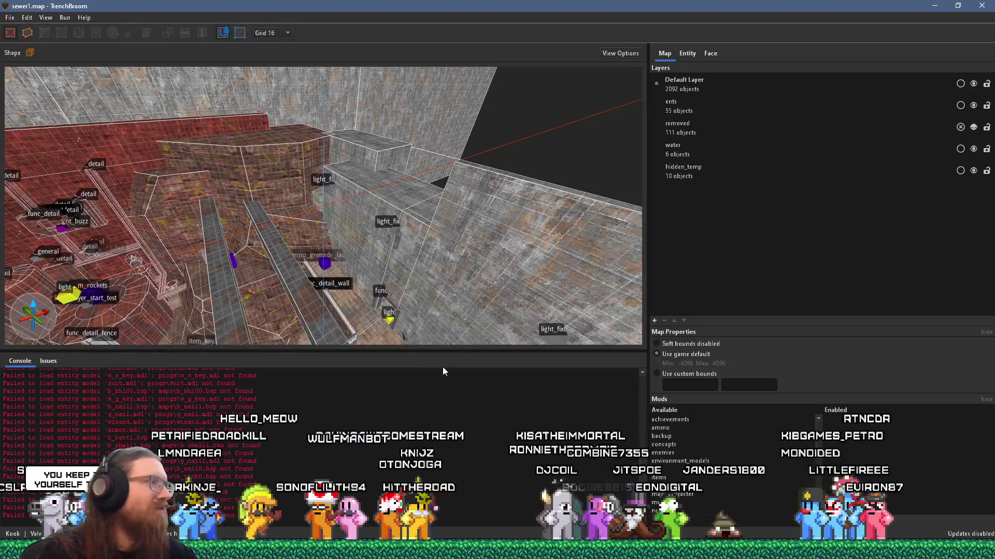
- Select the interact_trigger brush and orbit the camera to view it beside monster_zombie
mouse_move(443, 367)
left_mouse_down()
mouse_move(219, 263)
mouse_move(293, 170)
mouse_move(219, 160)
mouse_move(187, 228)
mouse_move(189, 148)
mouse_move(200, 184)
mouse_move(342, 229)
mouse_move(269, 223)
mouse_move(265, 208)
mouse_move(274, 237)
mouse_move(316, 269)
mouse_move(150, 266)
mouse_move(248, 197)
mouse_move(310, 202)
mouse_move(204, 216)
left_mouse_up()
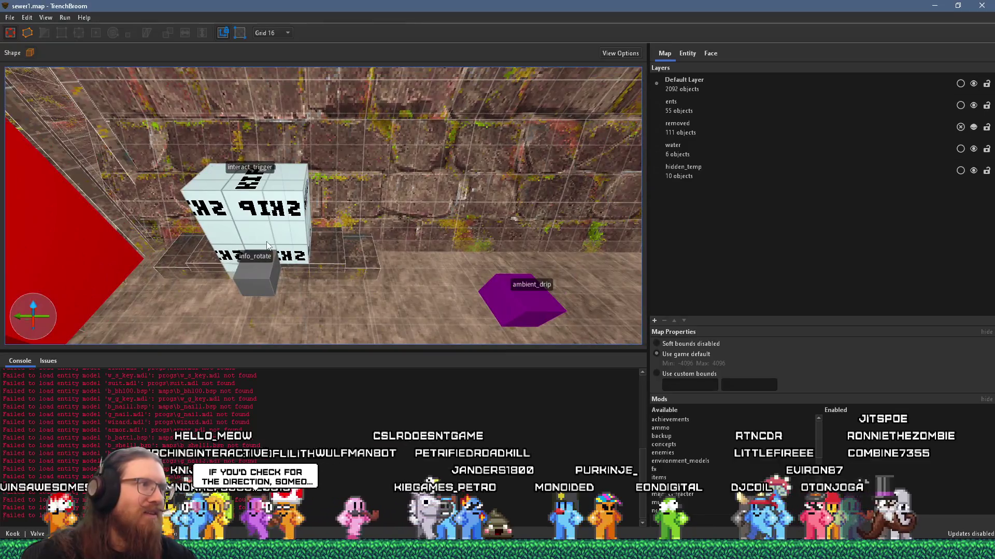
left_click(278, 214)
mouse_move(278, 215)
left_mouse_down()
mouse_move(313, 244)
mouse_move(270, 221)
left_mouse_up()
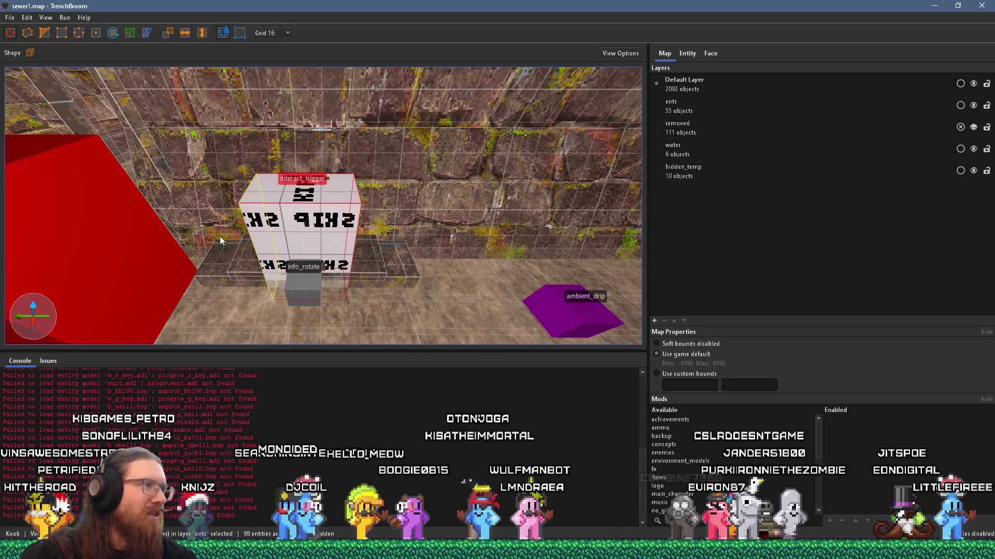
mouse_move(252, 236)
left_mouse_down()
mouse_move(294, 234)
mouse_move(315, 251)
mouse_move(216, 257)
mouse_move(289, 266)
left_mouse_up()
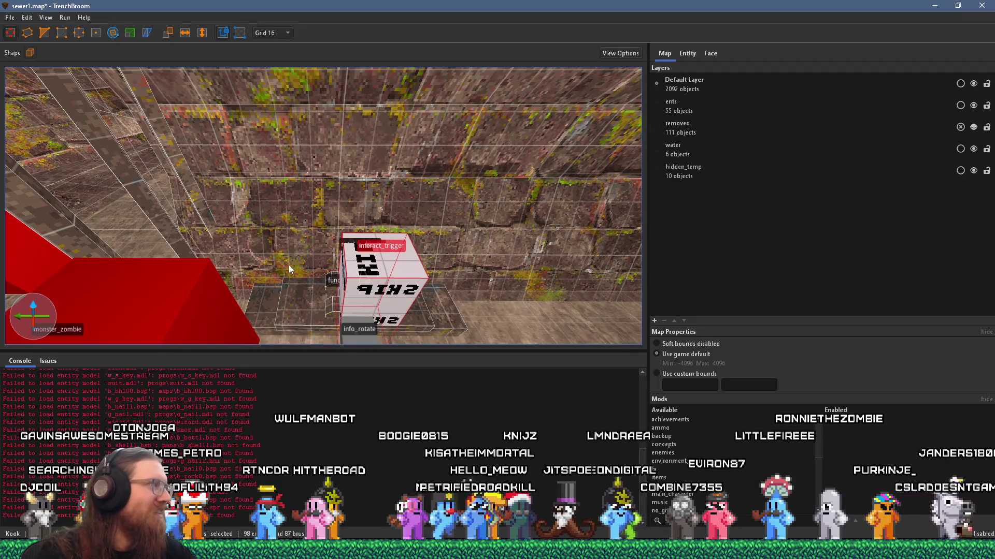
left_click(498, 552)
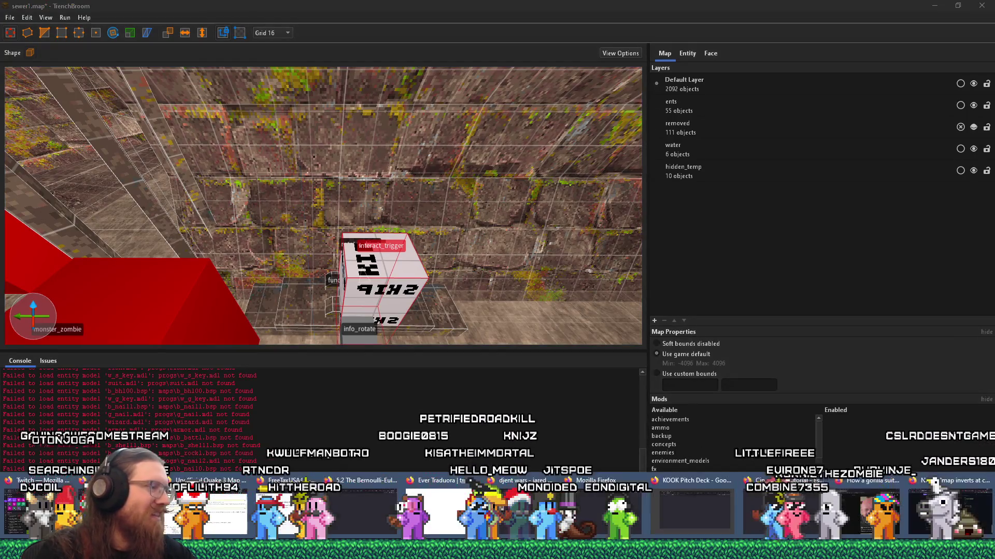
- Read through Godot issue #81446 on bone-rotated normal map inversion and move its tab to the end
left_click(970, 513)
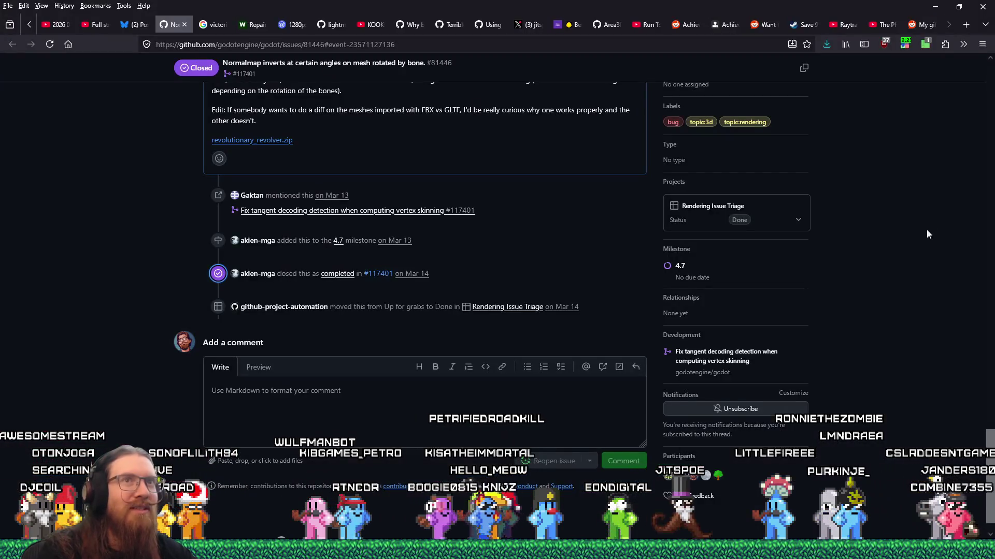
scroll(925, 240, "up", 1)
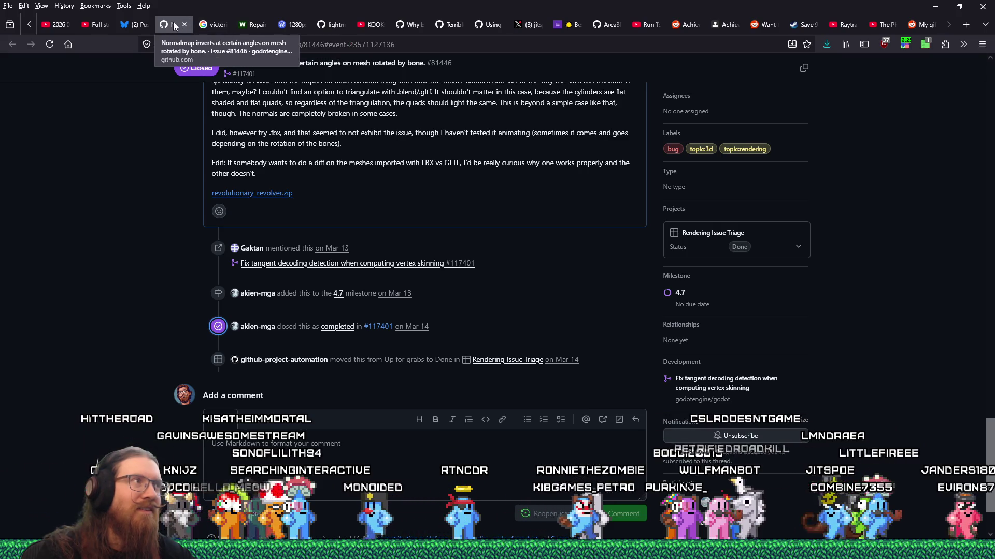
scroll(312, 228, "up", 7)
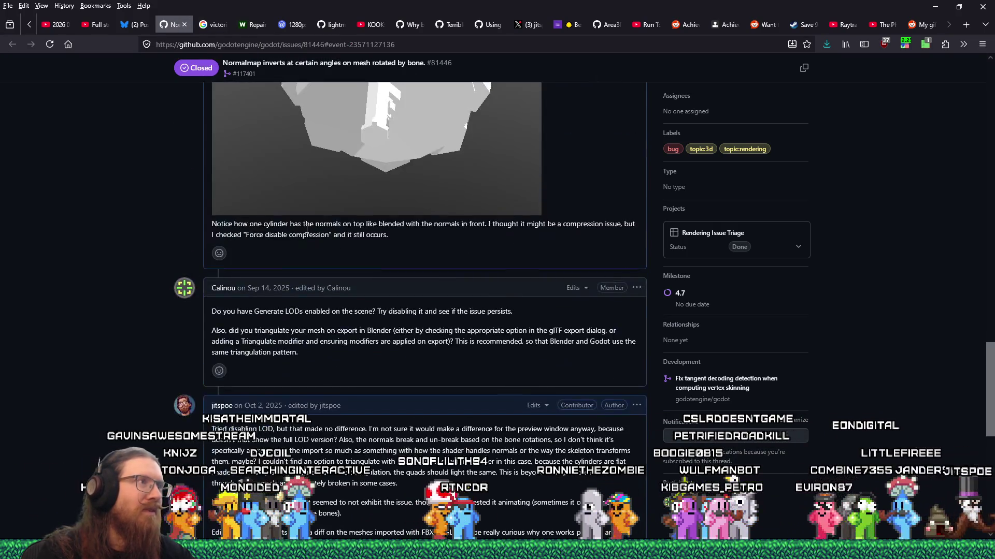
scroll(307, 227, "up", 5)
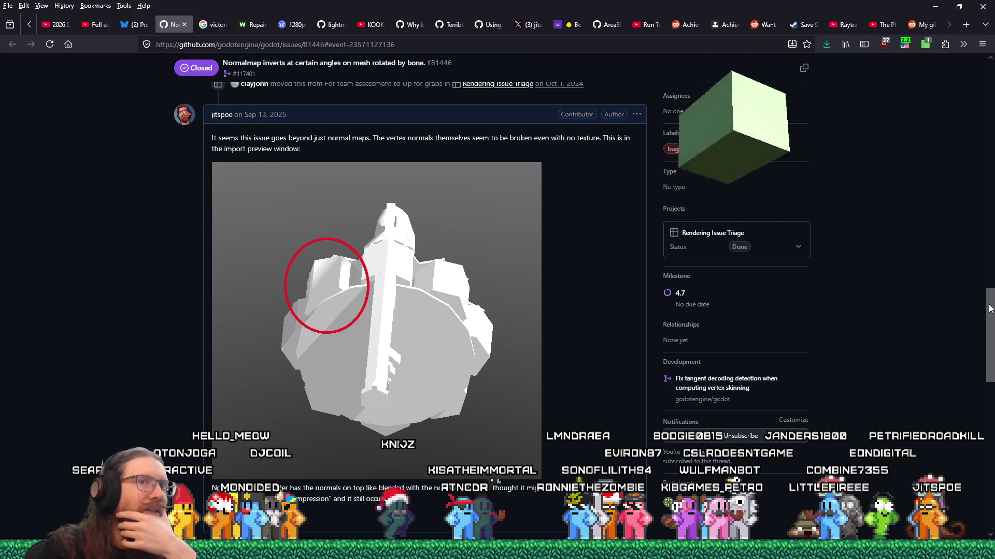
left_click_drag(989, 307, 992, 439)
scroll(992, 440, "up", 2)
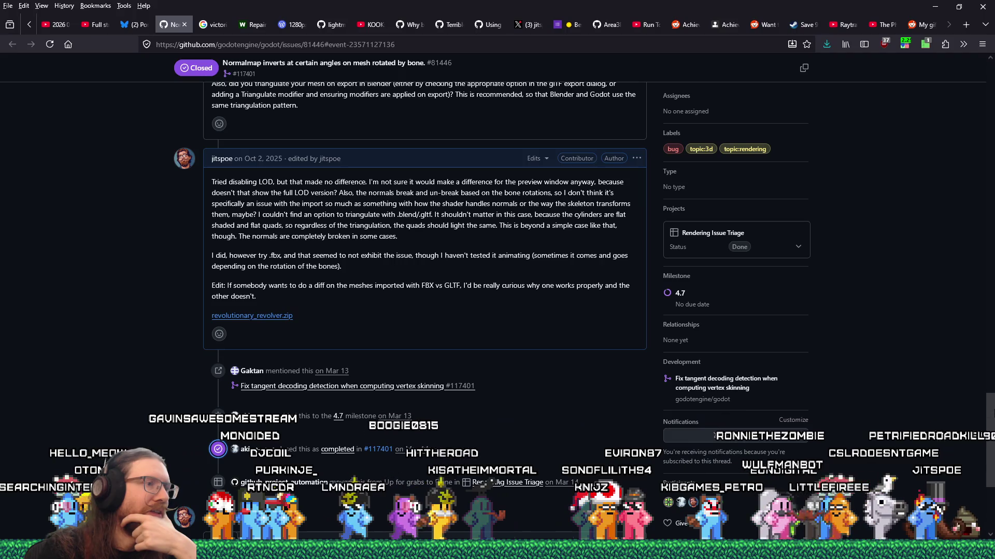
scroll(500, 263, "down", 2)
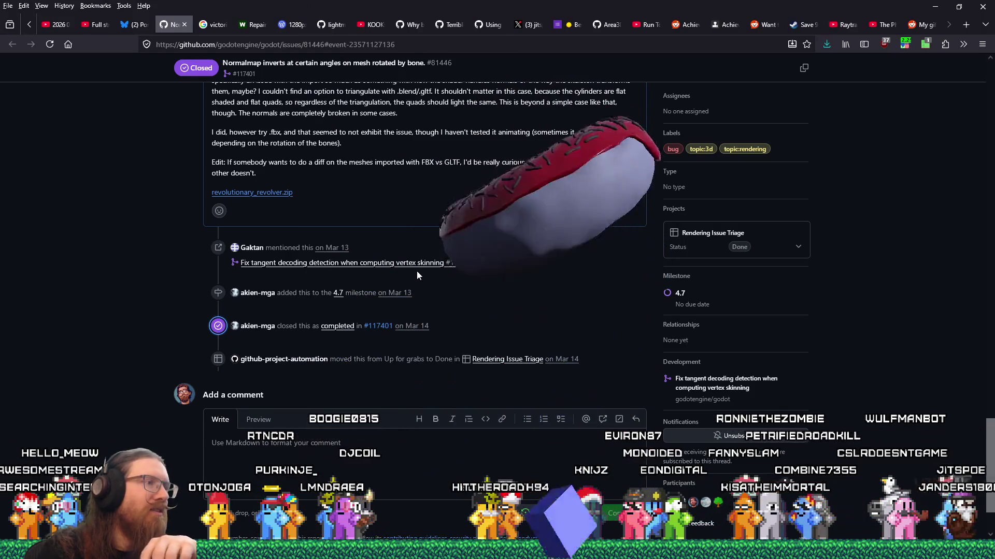
mouse_move(171, 24)
left_mouse_down()
mouse_move(601, 39)
mouse_move(953, 26)
left_mouse_up()
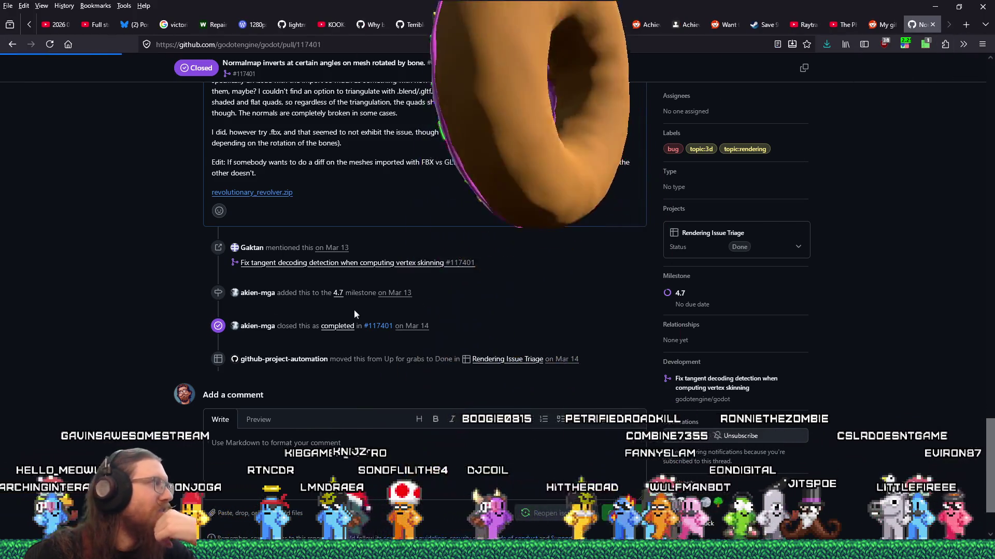
- Open pull request #117401, 'Fix tangent decoding detection when computing vertex skinning', and read its description
left_click(378, 326)
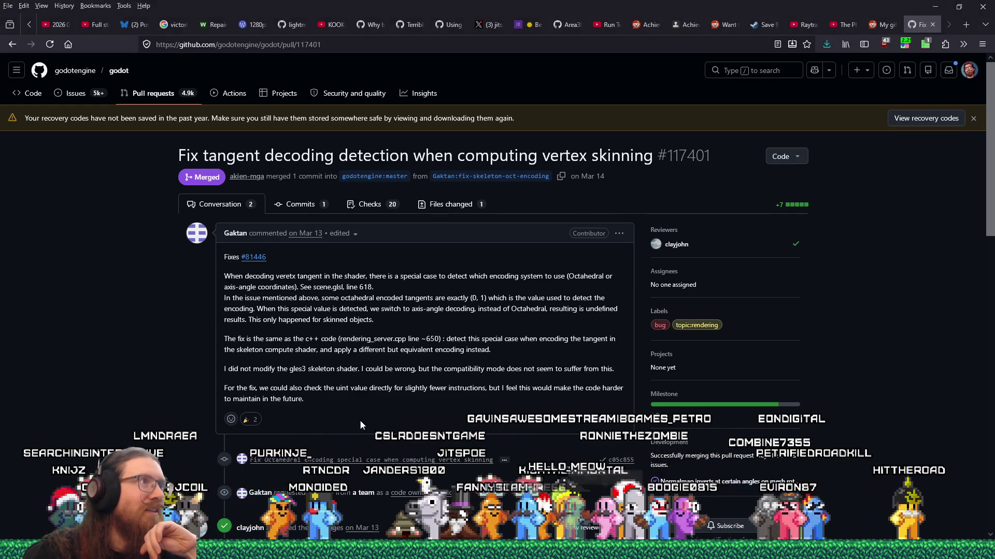
left_click(16, 47)
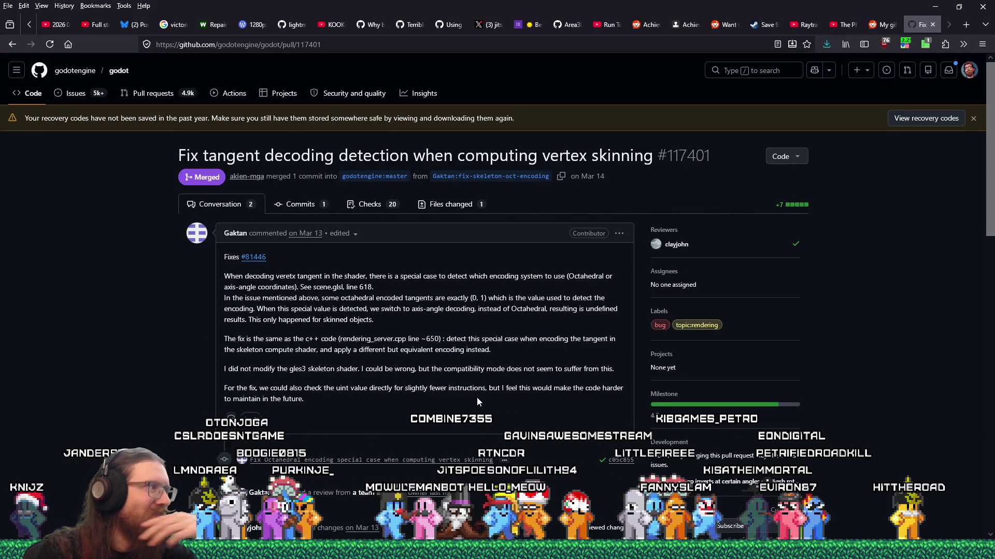
scroll(477, 397, "down", 2)
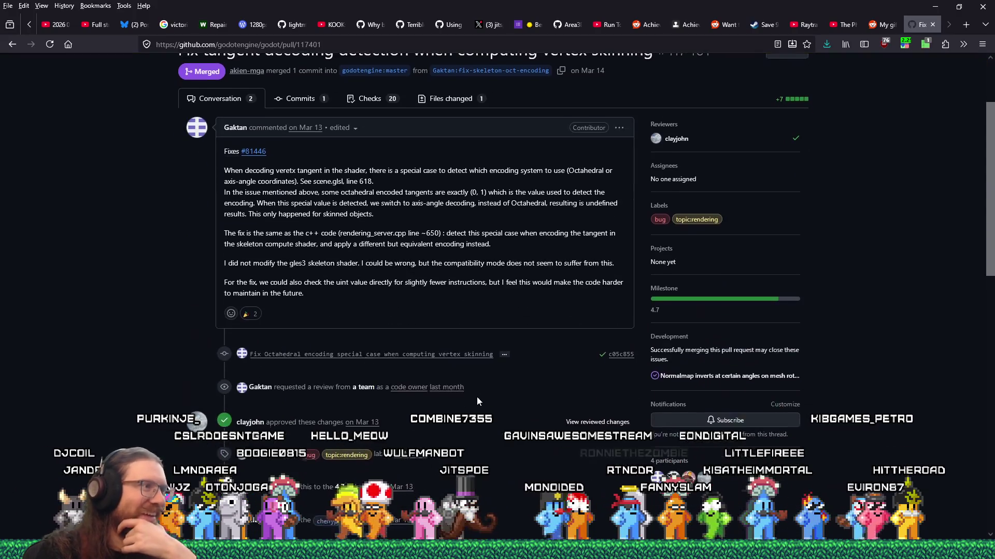